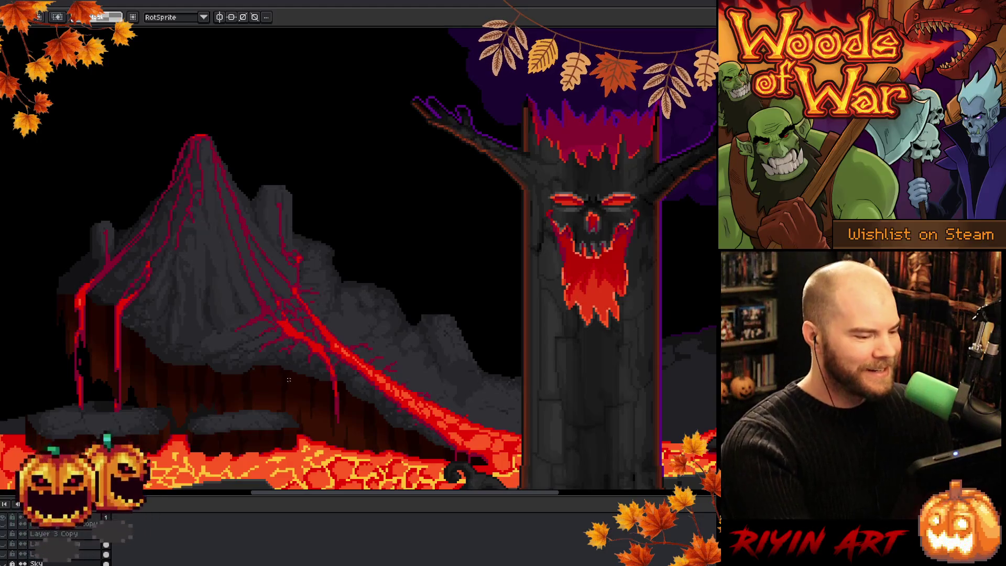
# Flip between the volcano-only and full-scene sprites and pan the tree into view.
pyautogui.press('v')
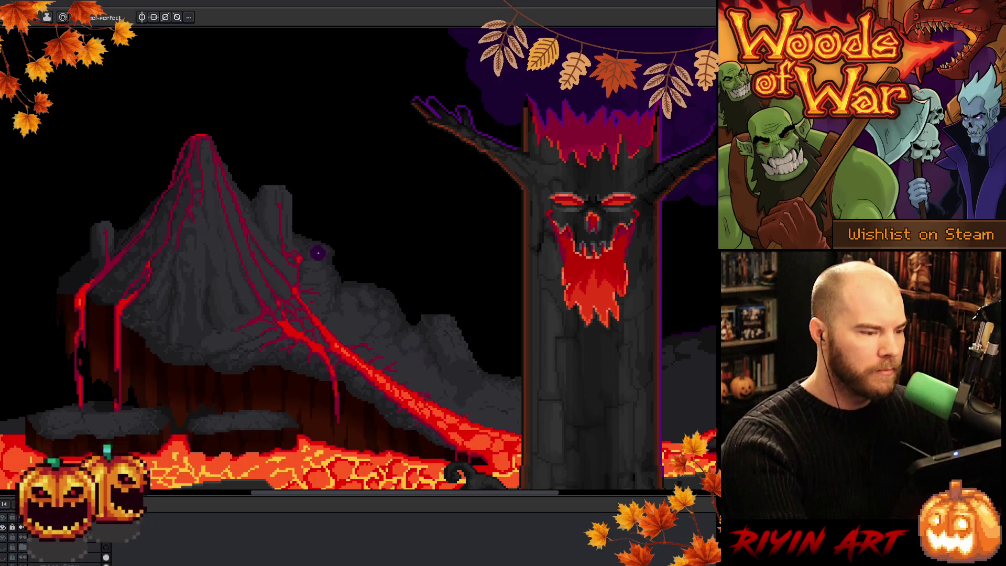
pyautogui.hotkey('ctrl', 'Tab')
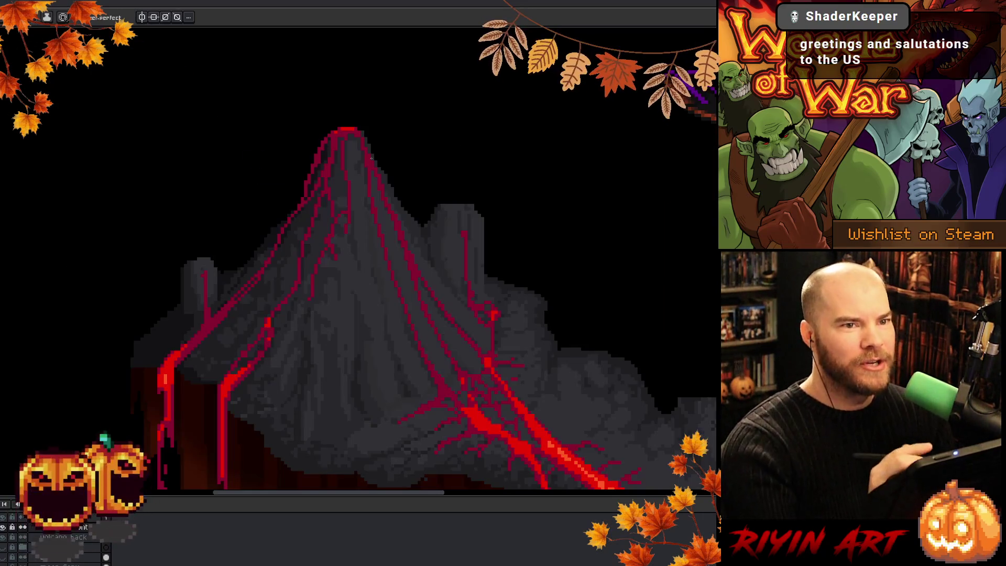
pyautogui.hotkey('ctrl', 'Tab')
pyautogui.hotkey('ctrl', 'Tab')
pyautogui.hotkey('ctrl', 'Tab')
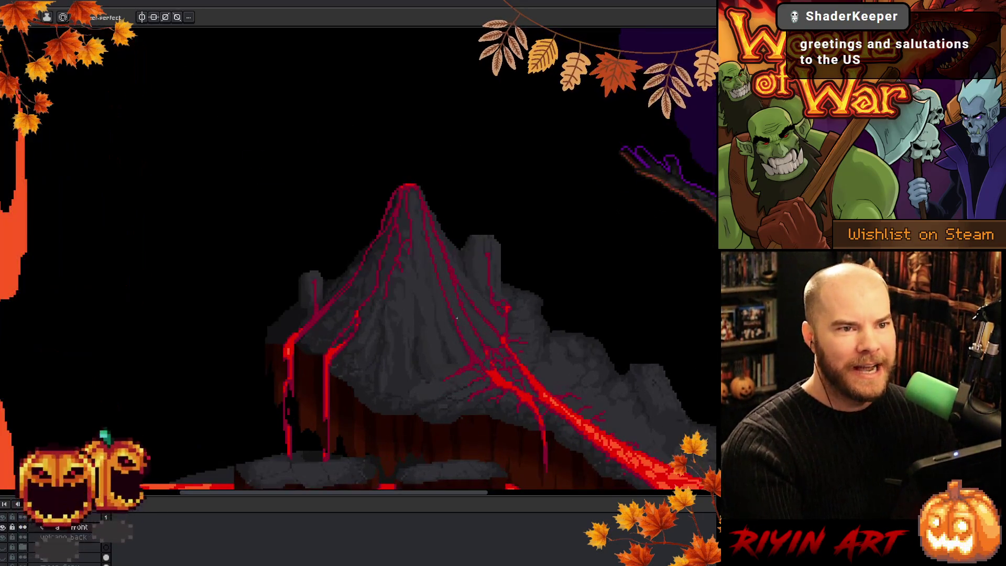
pyautogui.moveTo(454, 326); pyautogui.dragTo(372, 328)
pyautogui.hotkey('ctrl', 'Tab')
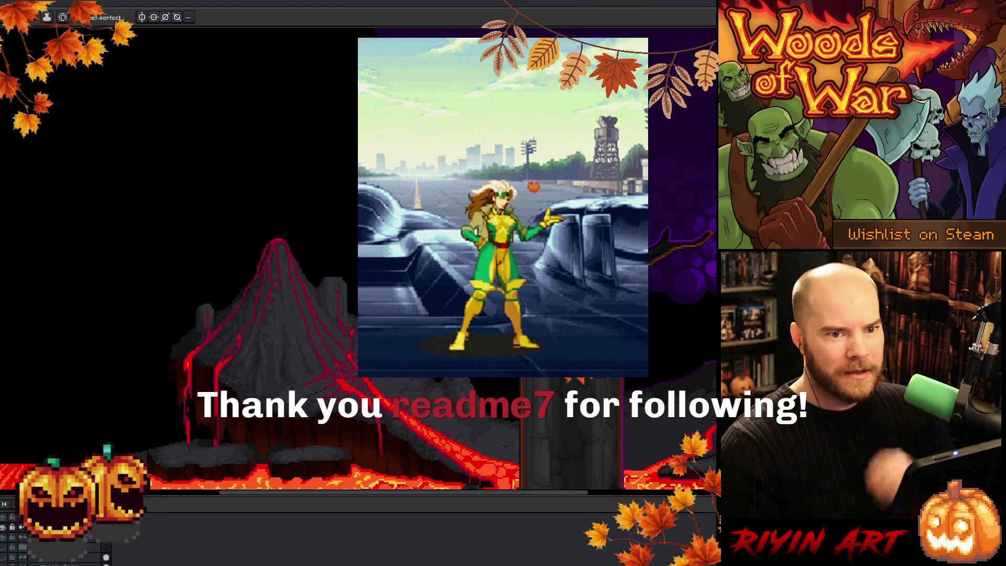
# Zoom and pan the canvas to recentre the scene on the volcano.
pyautogui.scroll(1, 309, 341)
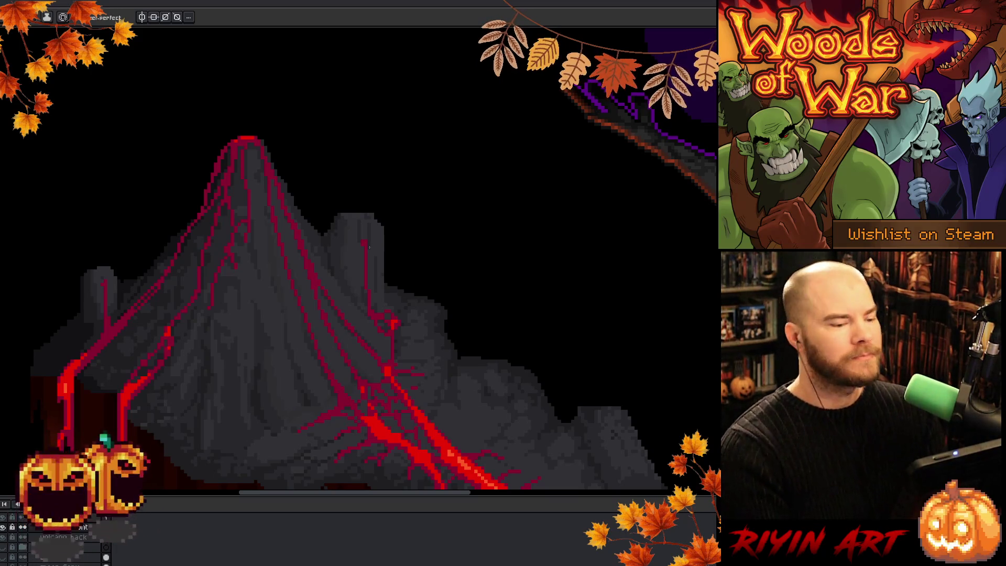
pyautogui.moveTo(378, 265); pyautogui.dragTo(440, 302)
pyautogui.press('i')
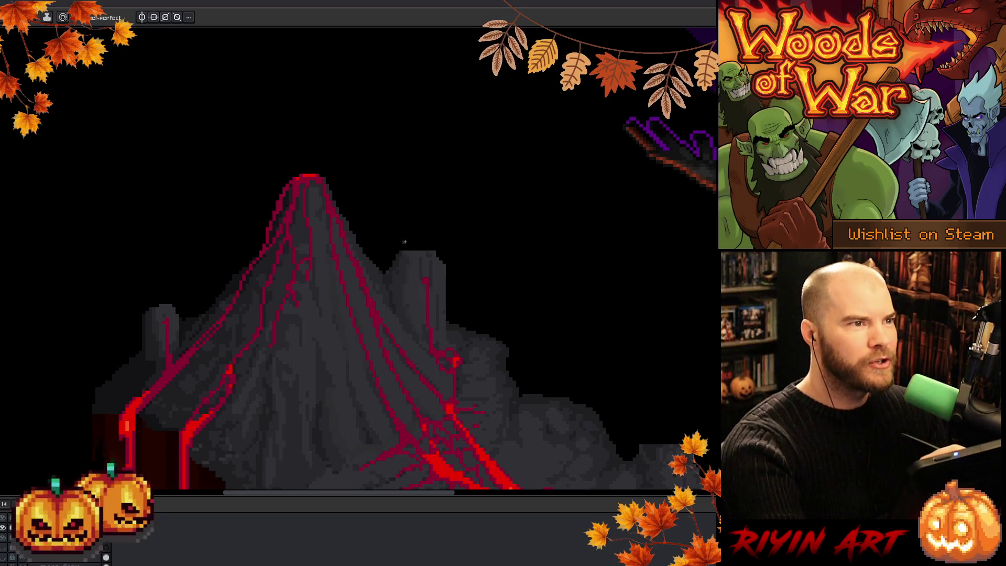
pyautogui.press('i')
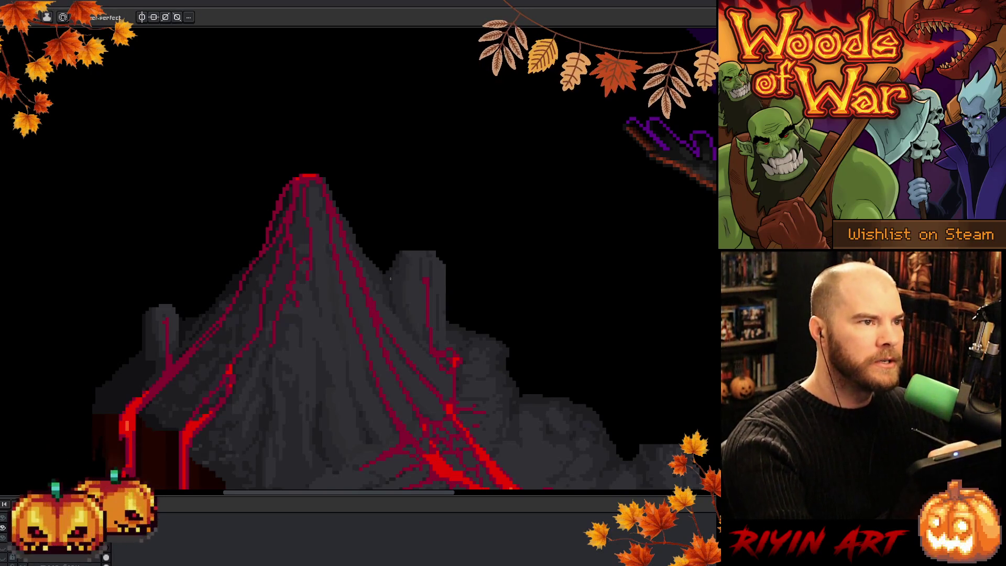
pyautogui.scroll(-5, 362, 220)
pyautogui.hscroll(3, 372, 240)
pyautogui.scroll(-5, 362, 289)
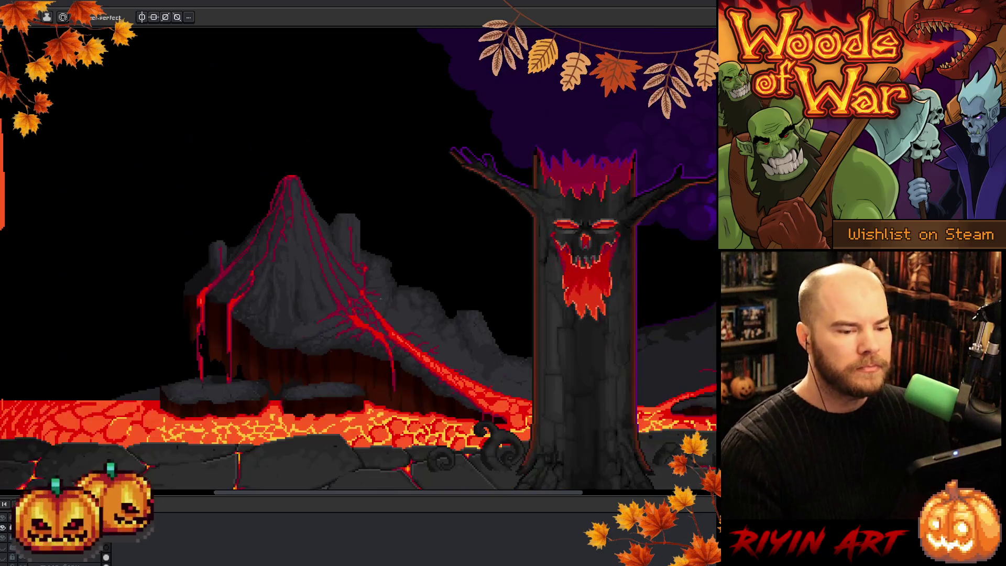
pyautogui.scroll(3, 465, 353)
pyautogui.moveTo(464, 322); pyautogui.dragTo(459, 330)
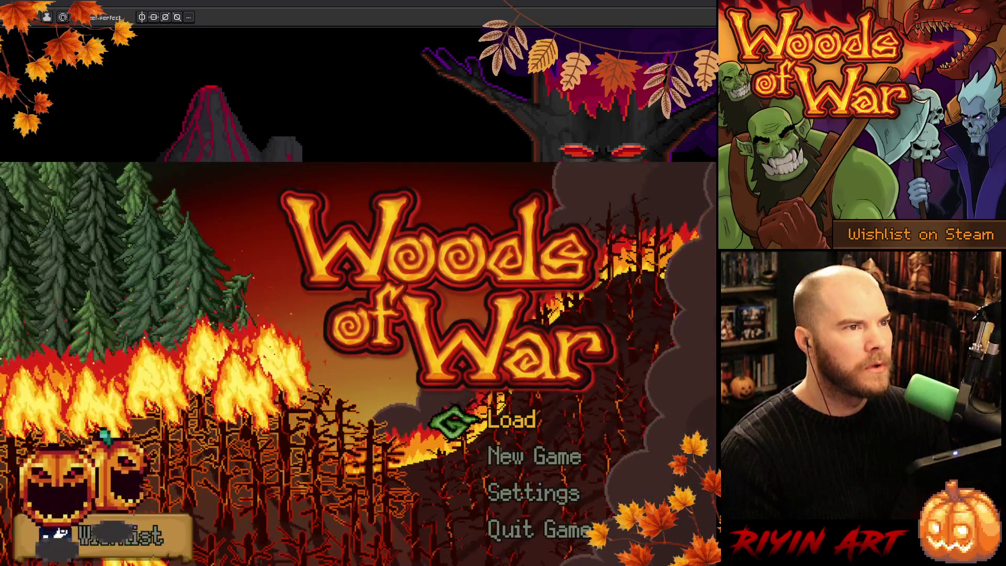
# Open the Settings panel from the Woods of War main menu.
pyautogui.moveTo(614, 231)
pyautogui.mouseDown()
pyautogui.moveTo(588, 157)
pyautogui.moveTo(399, 129)
pyautogui.mouseUp()
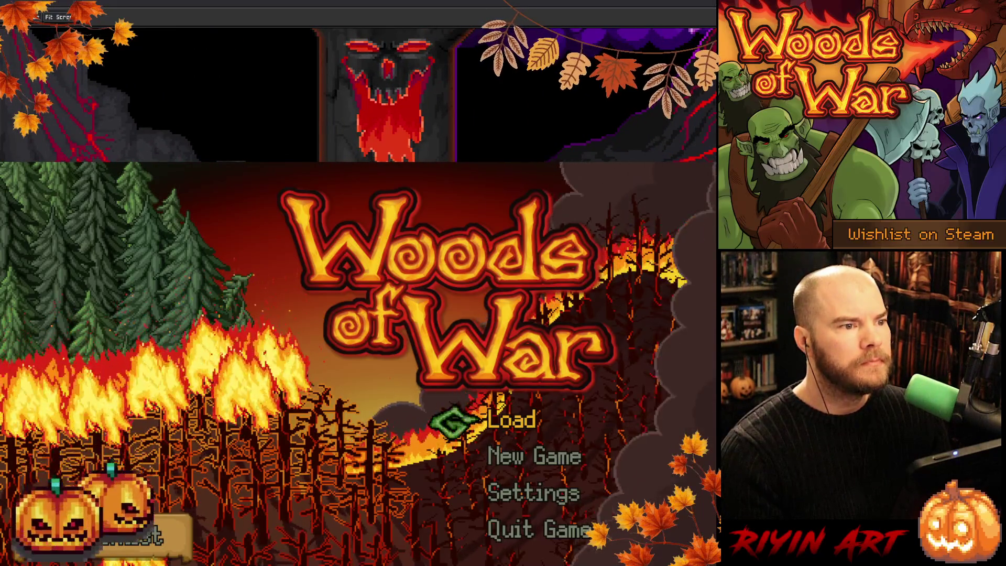
pyautogui.click(533, 494)
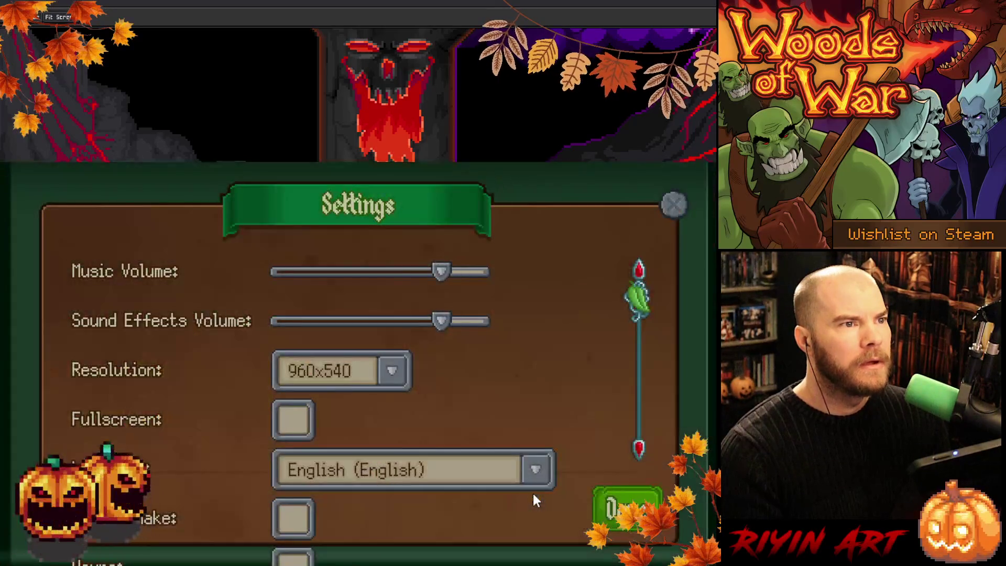
pyautogui.scroll(-1, 568, 345)
pyautogui.scroll(3, 578, 347)
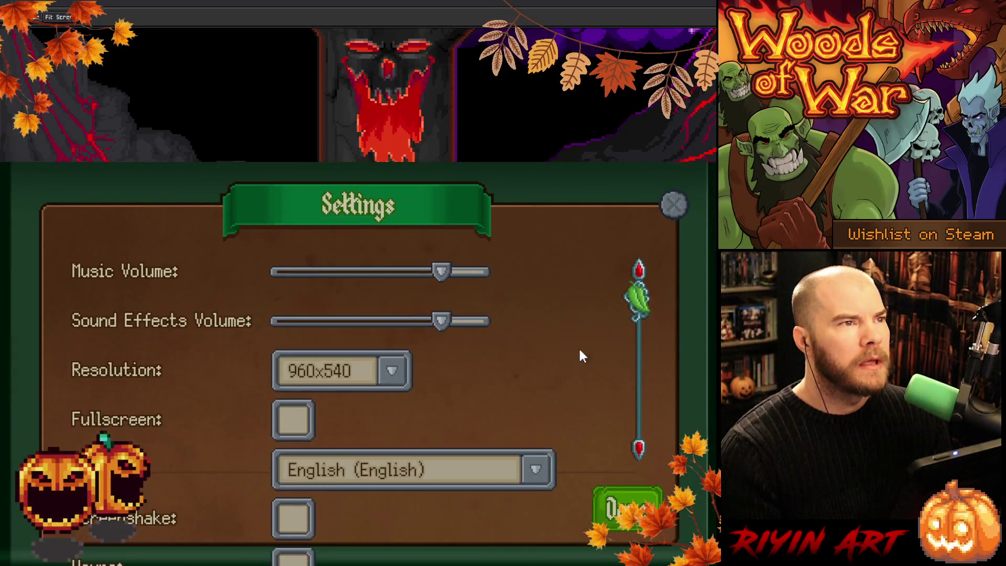
pyautogui.scroll(-3, 579, 356)
pyautogui.scroll(3, 578, 358)
pyautogui.scroll(-3, 580, 359)
pyautogui.scroll(3, 580, 359)
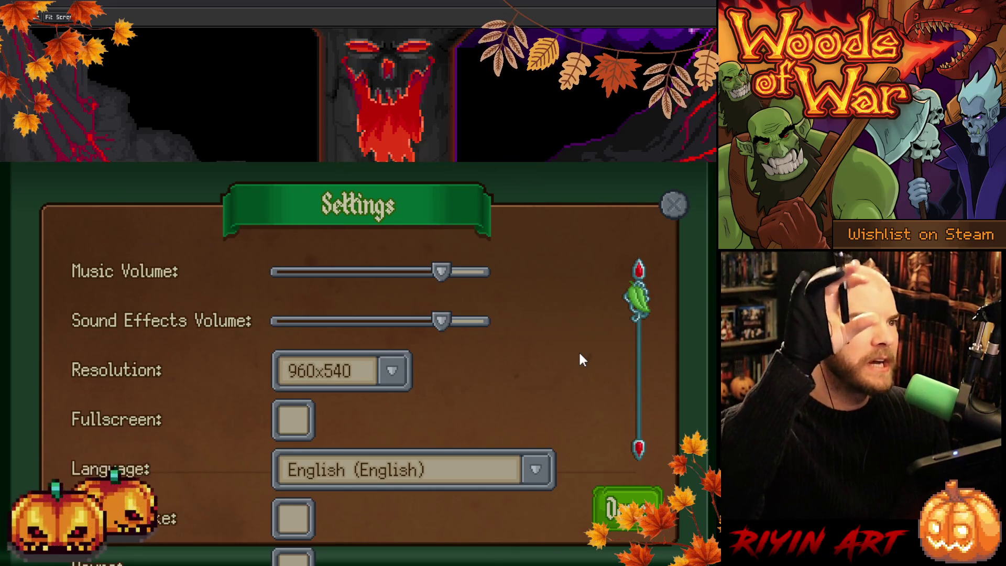
# Scroll the settings down to Language and open its dropdown.
pyautogui.scroll(-3, 580, 359)
pyautogui.scroll(3, 580, 359)
pyautogui.scroll(-1, 580, 359)
pyautogui.scroll(1, 580, 359)
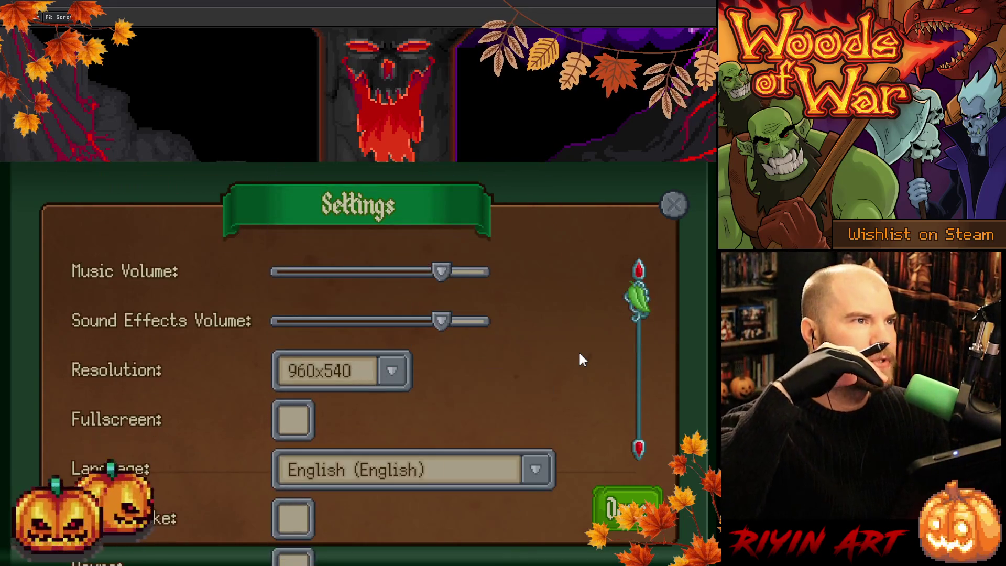
pyautogui.scroll(-2, 582, 359)
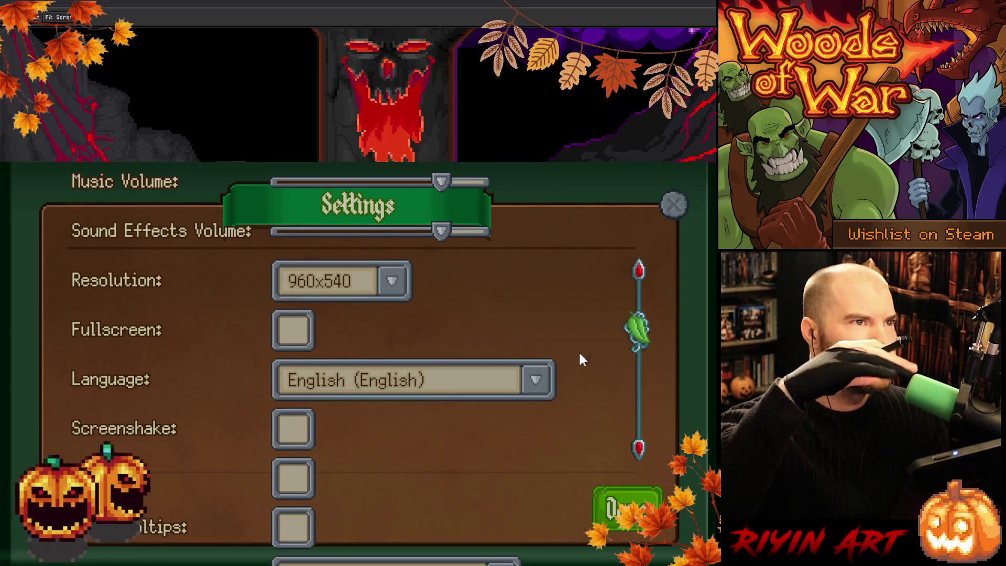
pyautogui.scroll(2, 580, 356)
pyautogui.scroll(-3, 579, 357)
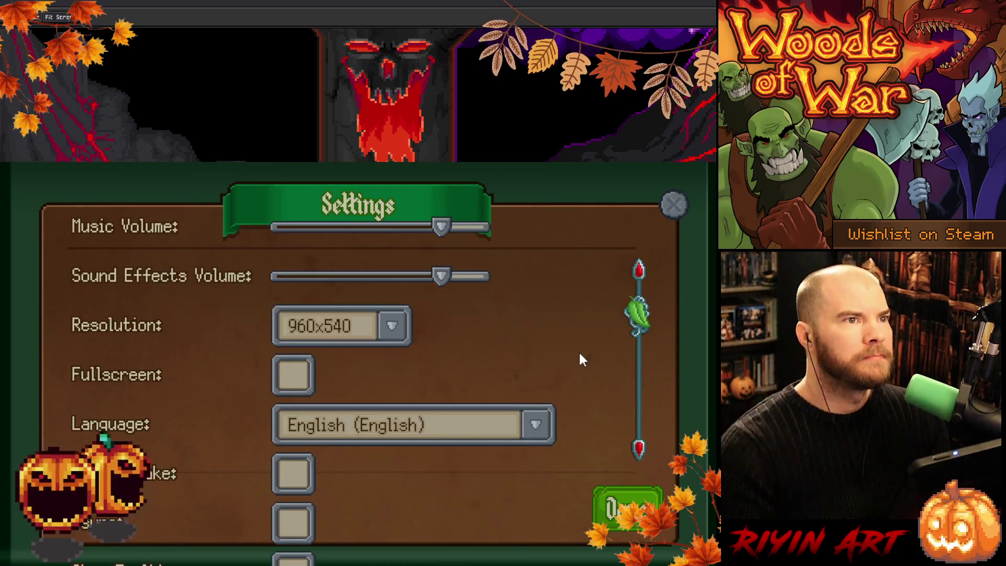
pyautogui.scroll(-1, 577, 356)
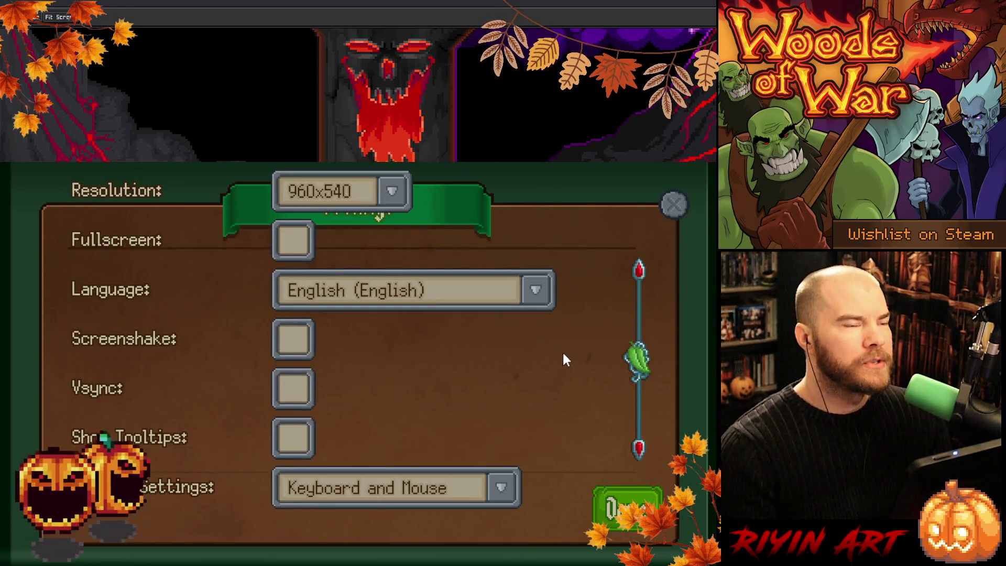
pyautogui.click(538, 288)
# Browse through the available languages in the Language list.
pyautogui.scroll(-2, 435, 359)
pyautogui.scroll(1, 430, 360)
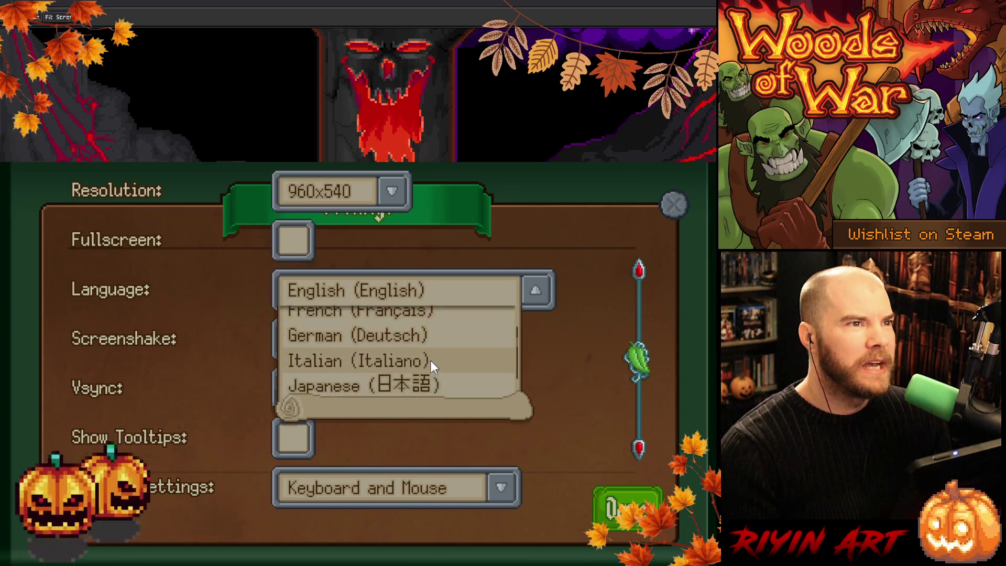
pyautogui.scroll(-8, 429, 359)
pyautogui.scroll(2, 430, 360)
pyautogui.scroll(5, 429, 360)
pyautogui.scroll(-5, 439, 348)
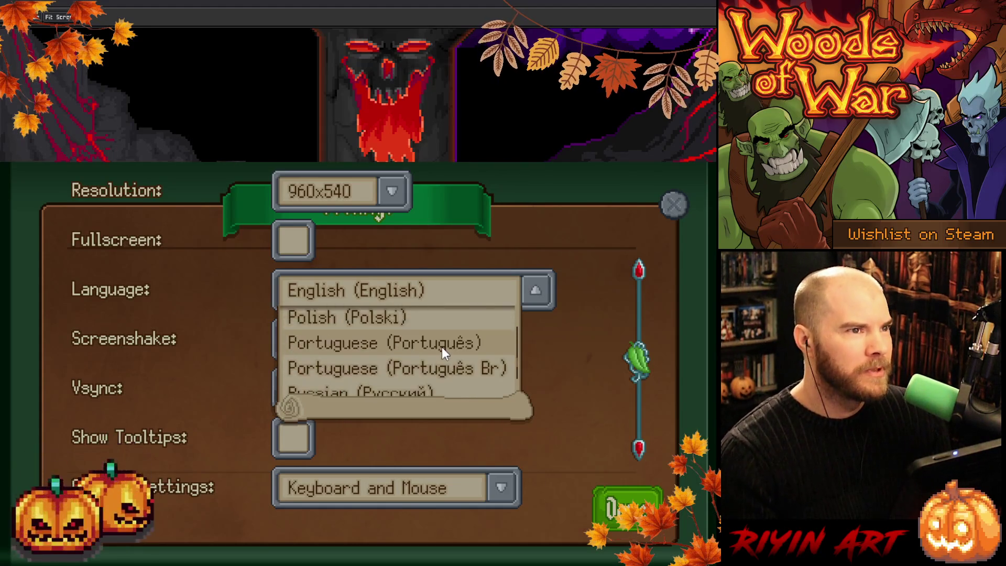
pyautogui.scroll(-3, 442, 347)
pyautogui.scroll(10, 439, 347)
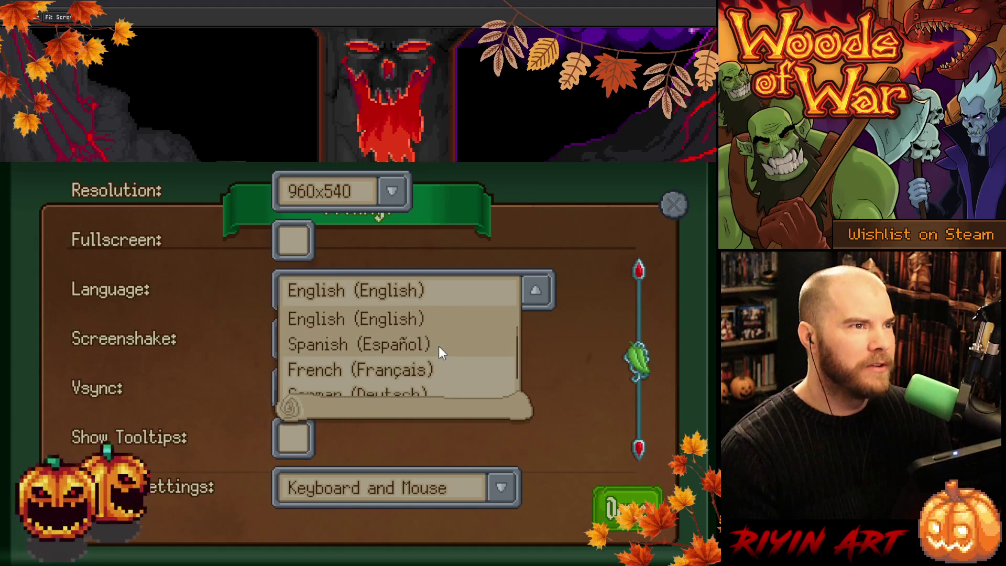
pyautogui.scroll(-1, 420, 372)
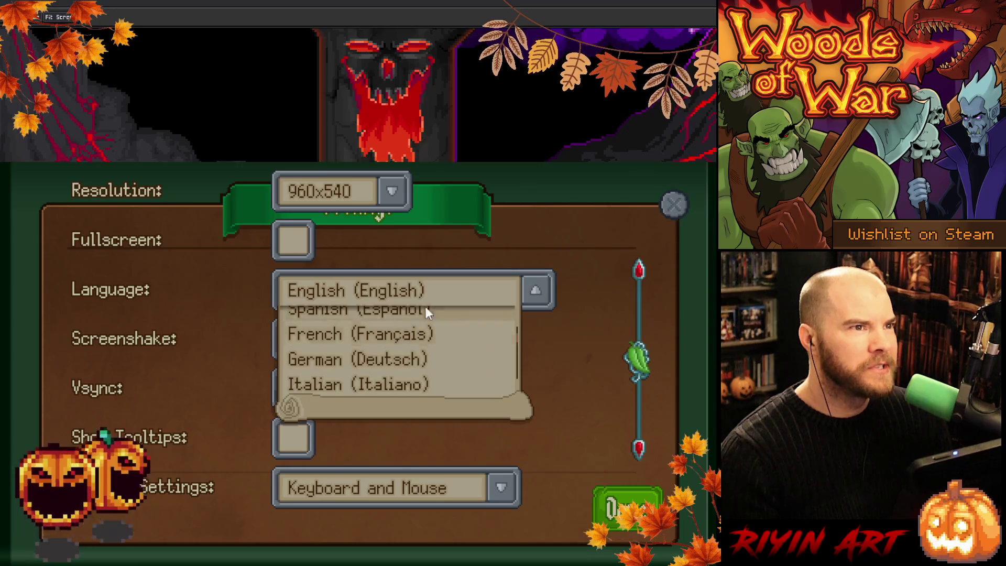
pyautogui.scroll(-2, 413, 366)
pyautogui.scroll(1, 410, 341)
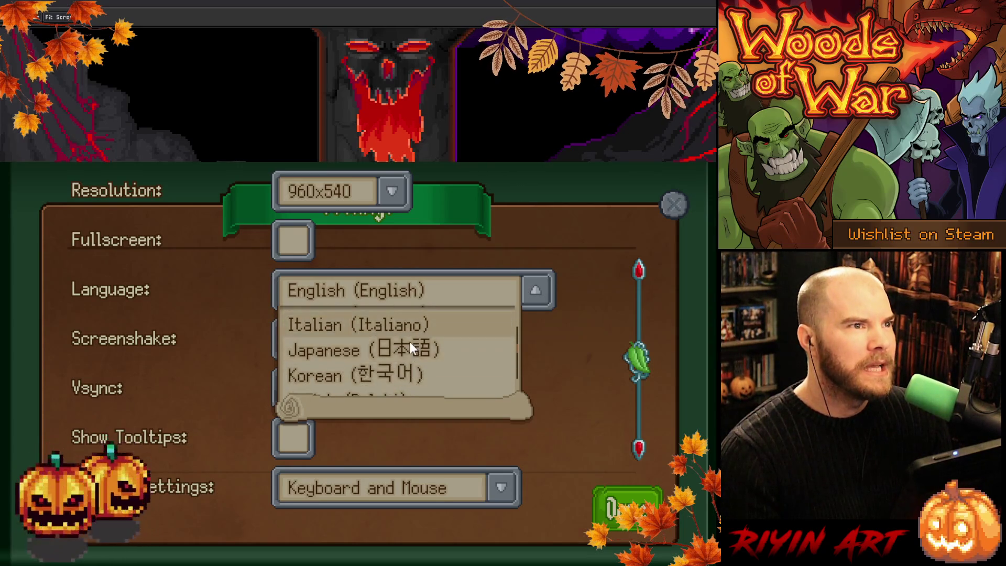
pyautogui.scroll(-1, 399, 328)
pyautogui.scroll(-1, 398, 328)
pyautogui.scroll(2, 398, 328)
pyautogui.scroll(3, 398, 328)
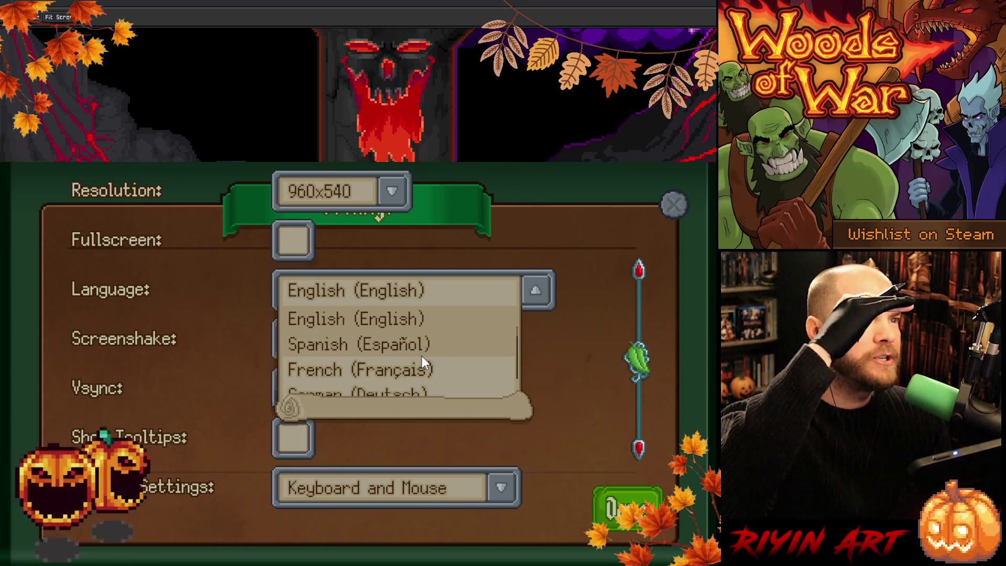
pyautogui.scroll(-1, 425, 370)
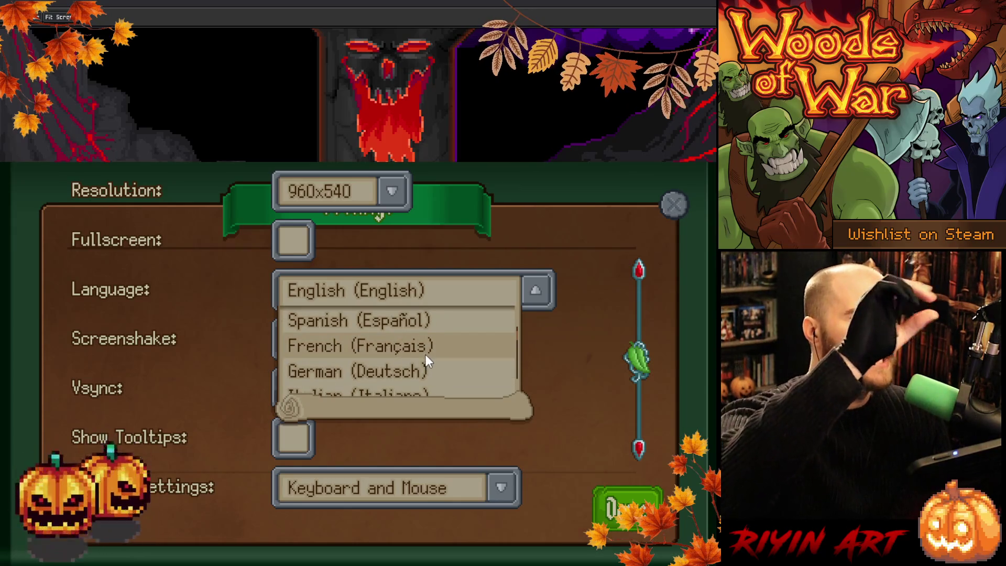
pyautogui.scroll(-1, 425, 358)
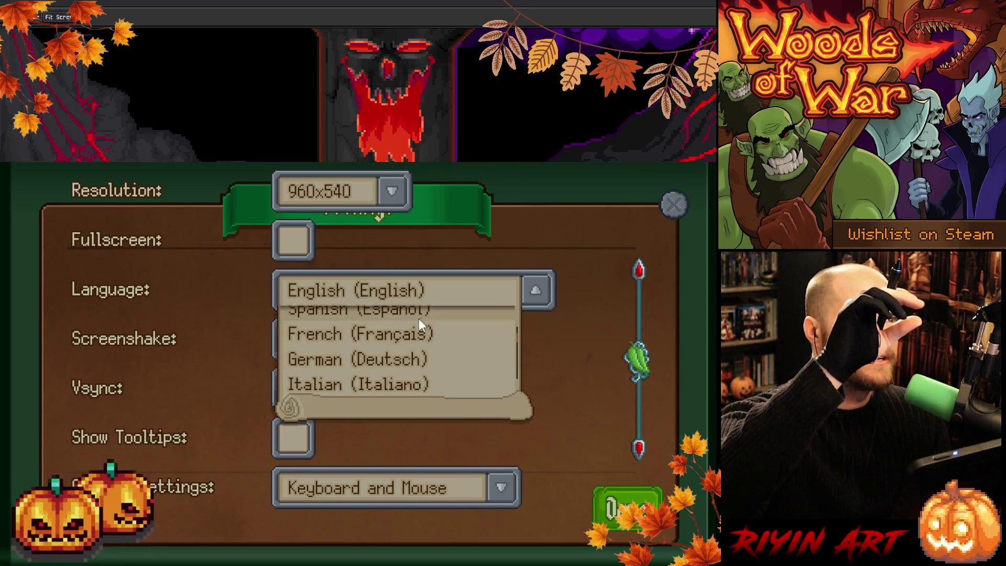
pyautogui.scroll(1, 309, 357)
pyautogui.scroll(1, 340, 338)
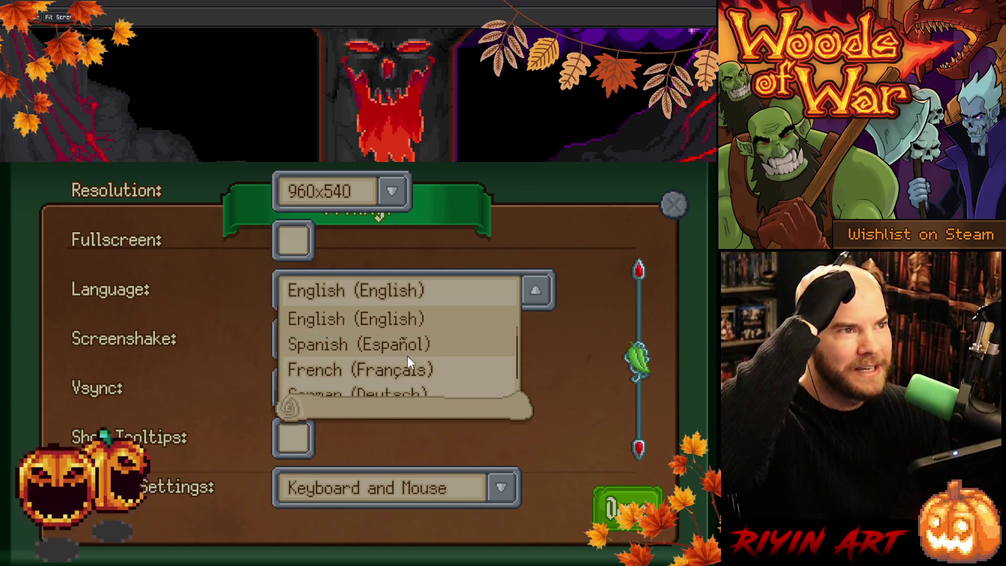
pyautogui.scroll(-1, 449, 363)
pyautogui.scroll(1, 444, 361)
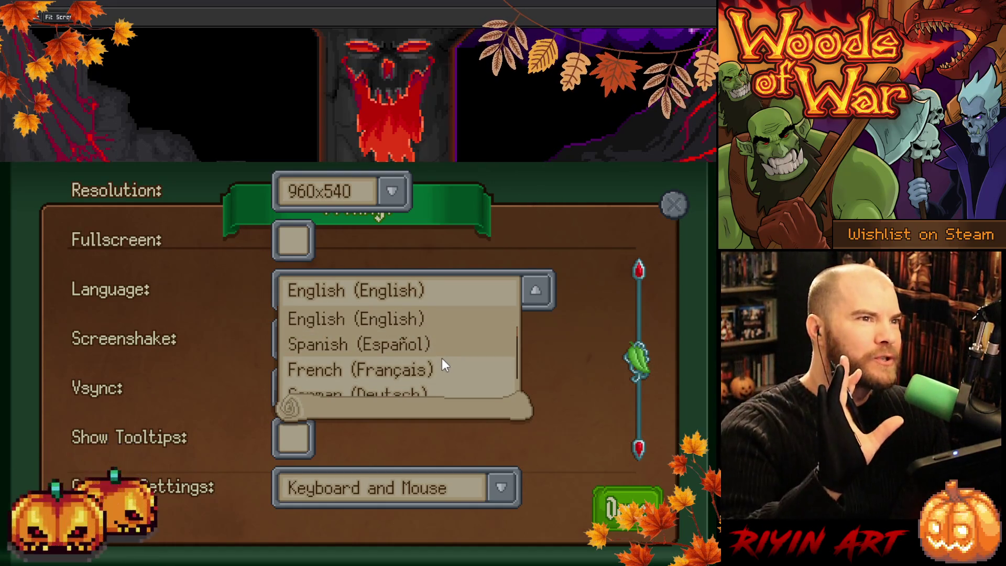
pyautogui.scroll(-1, 443, 361)
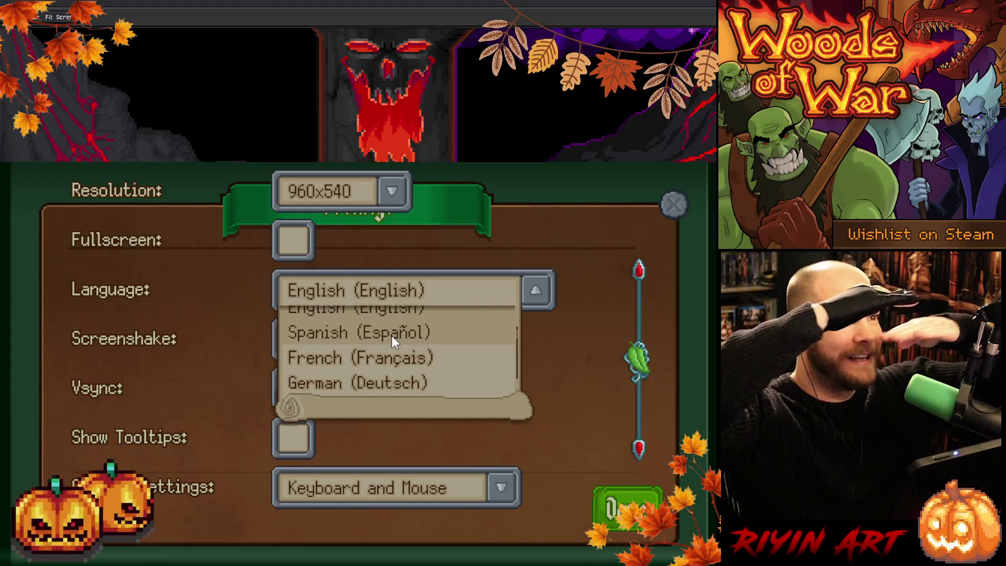
pyautogui.scroll(-1, 414, 329)
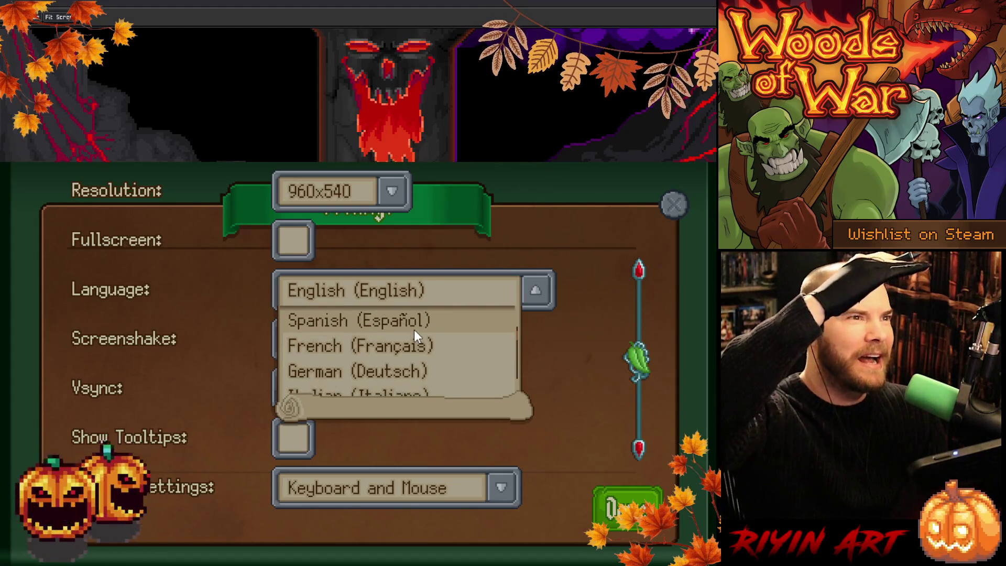
pyautogui.scroll(-1, 414, 329)
pyautogui.scroll(-3, 414, 329)
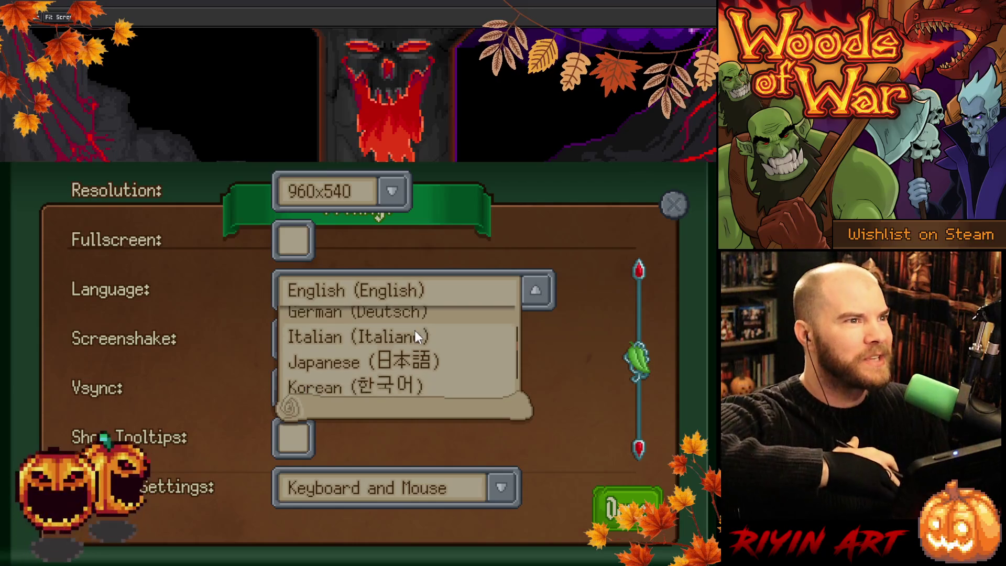
pyautogui.scroll(-2, 422, 361)
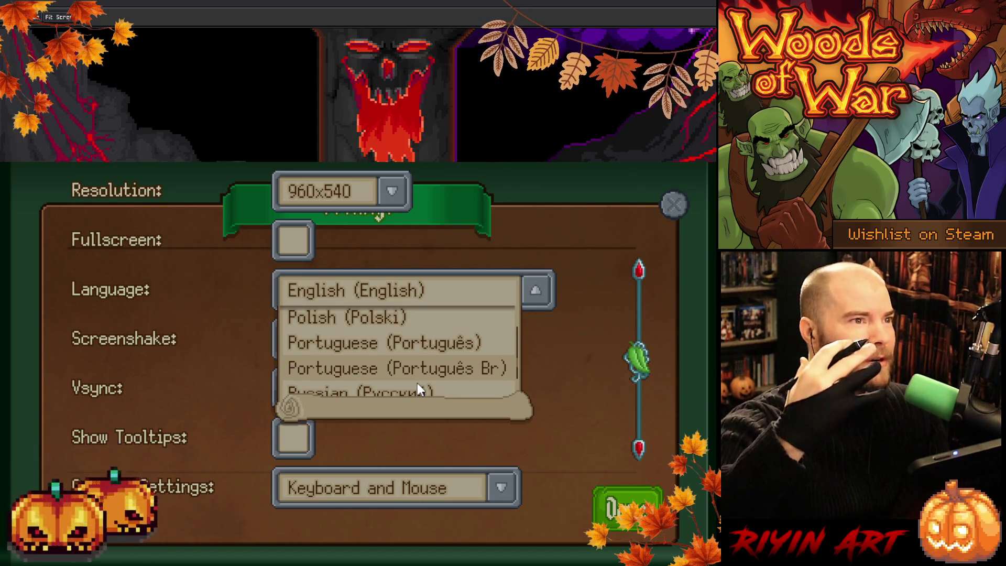
pyautogui.scroll(-3, 418, 384)
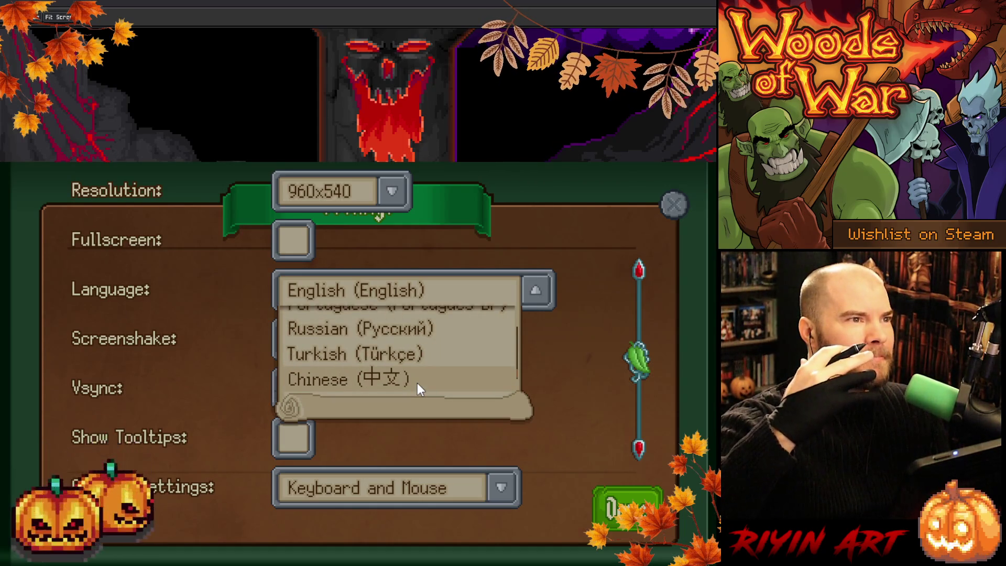
pyautogui.scroll(5, 417, 383)
pyautogui.scroll(5, 417, 389)
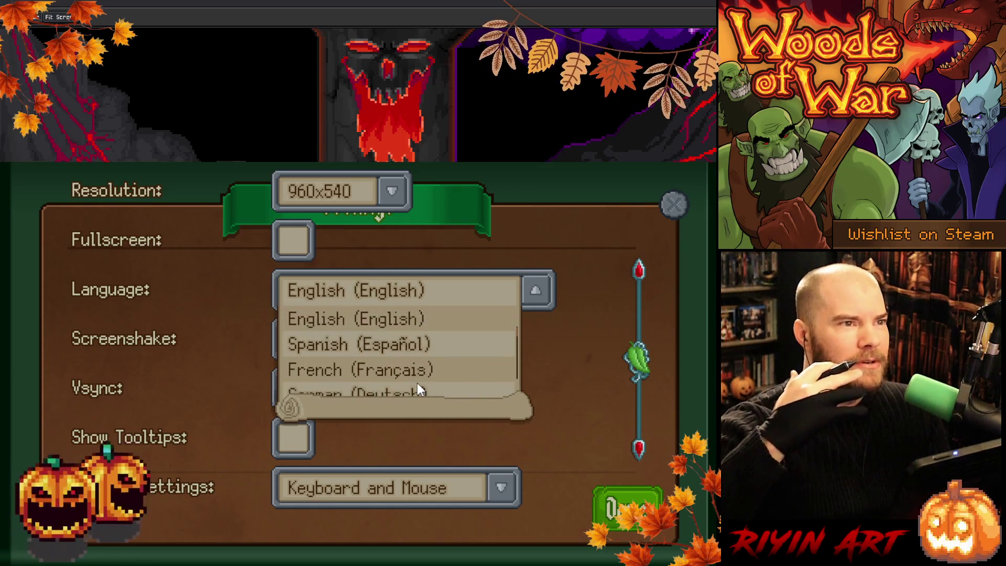
pyautogui.scroll(-2, 417, 383)
pyautogui.scroll(2, 423, 384)
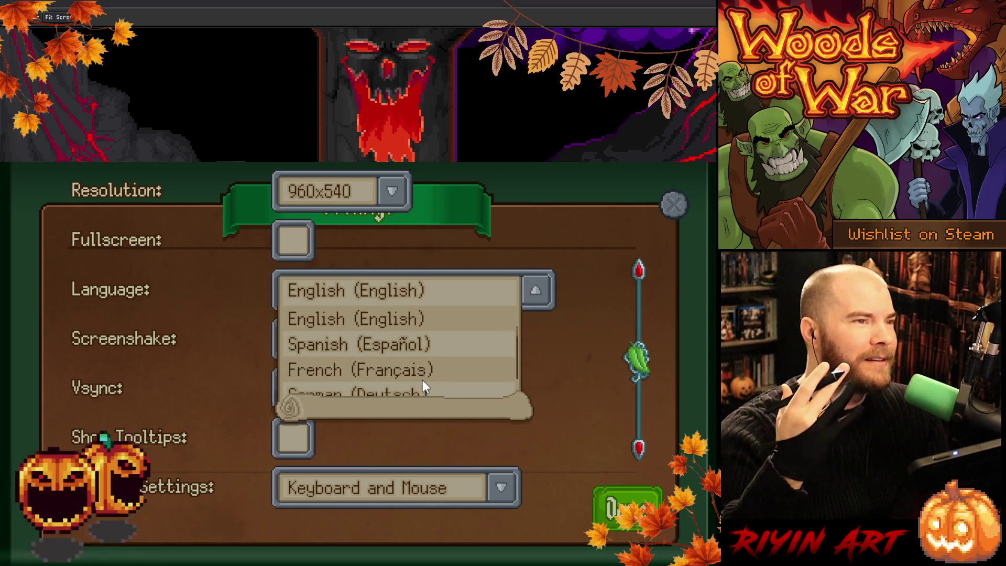
pyautogui.scroll(-1, 423, 379)
pyautogui.scroll(1, 422, 372)
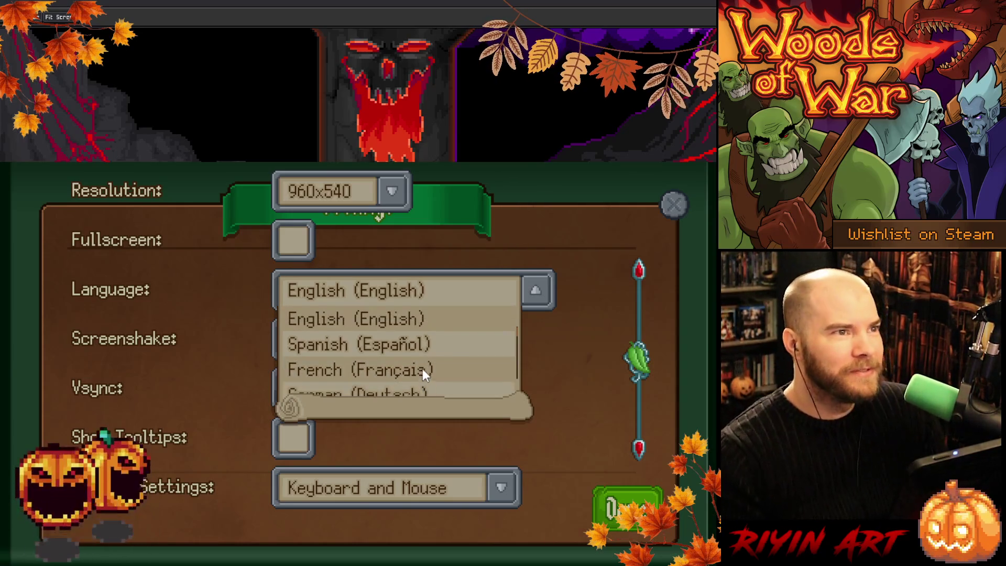
pyautogui.scroll(-1, 437, 353)
pyautogui.scroll(-8, 438, 355)
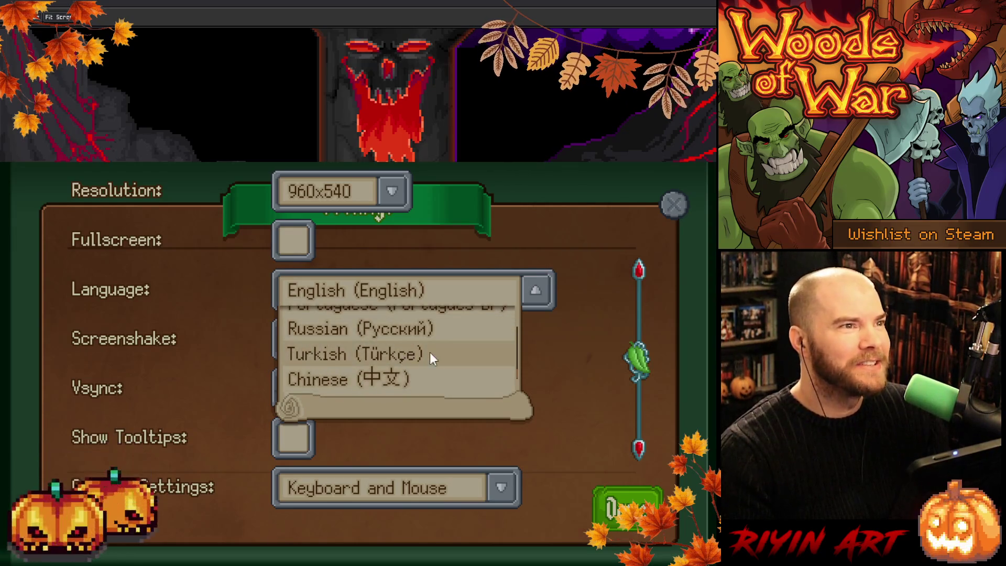
pyautogui.scroll(1, 420, 361)
pyautogui.scroll(4, 417, 353)
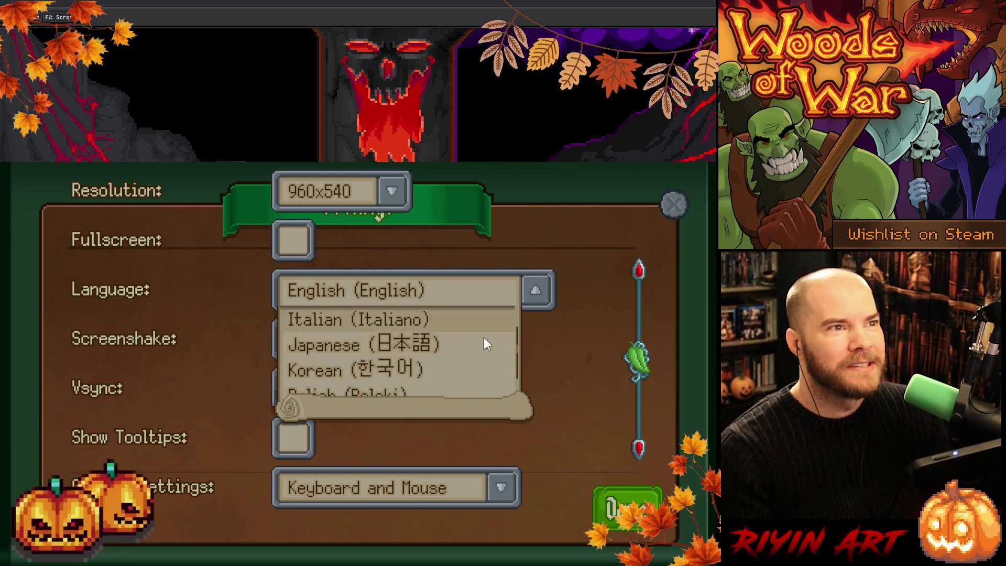
# Reopen and close the language dropdown, leaving English (English) selected.
pyautogui.click(534, 293)
pyautogui.click(536, 295)
pyautogui.scroll(-5, 366, 373)
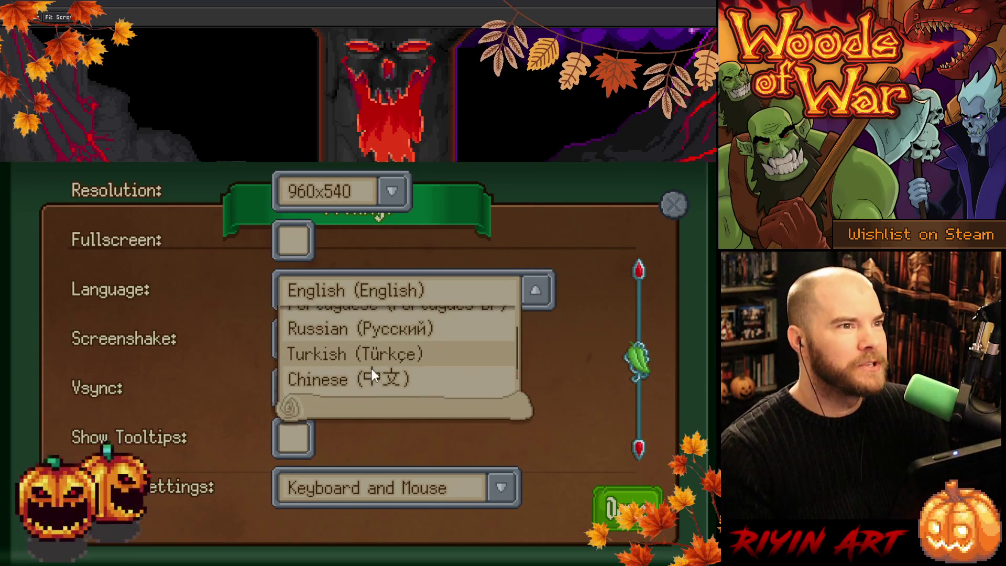
pyautogui.scroll(8, 385, 369)
pyautogui.click(535, 291)
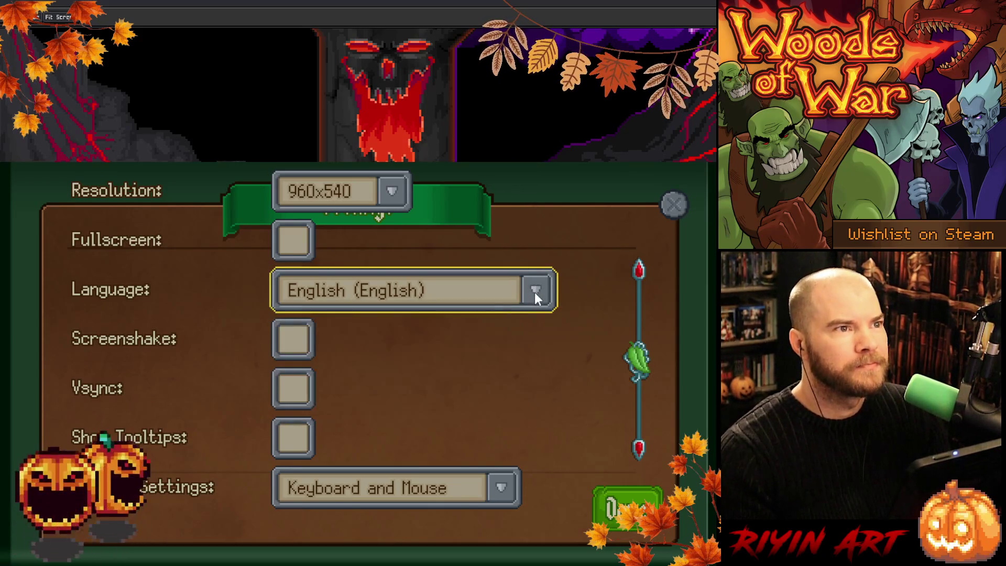
pyautogui.scroll(-1, 546, 371)
pyautogui.scroll(5, 556, 381)
pyautogui.scroll(-1, 560, 404)
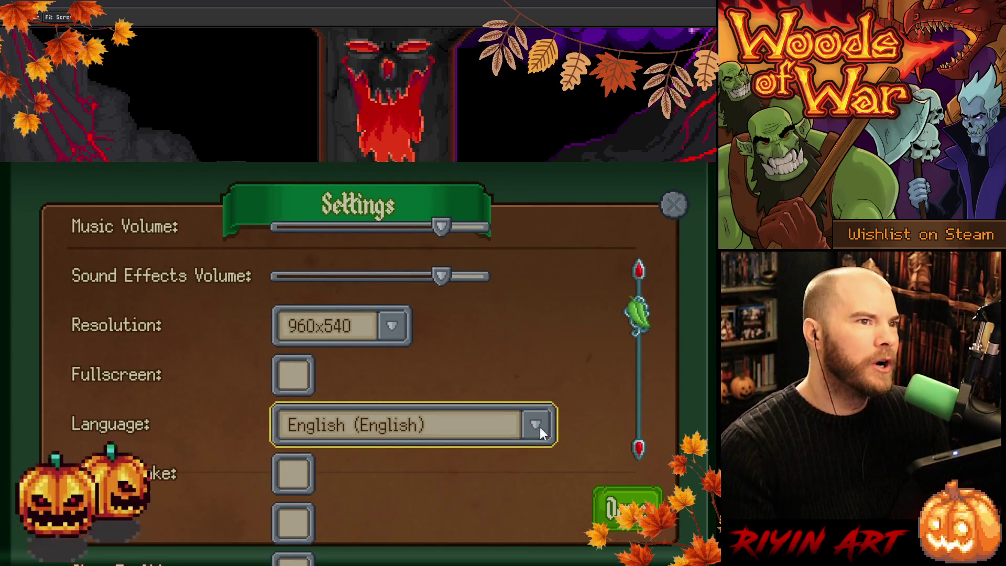
pyautogui.click(540, 426)
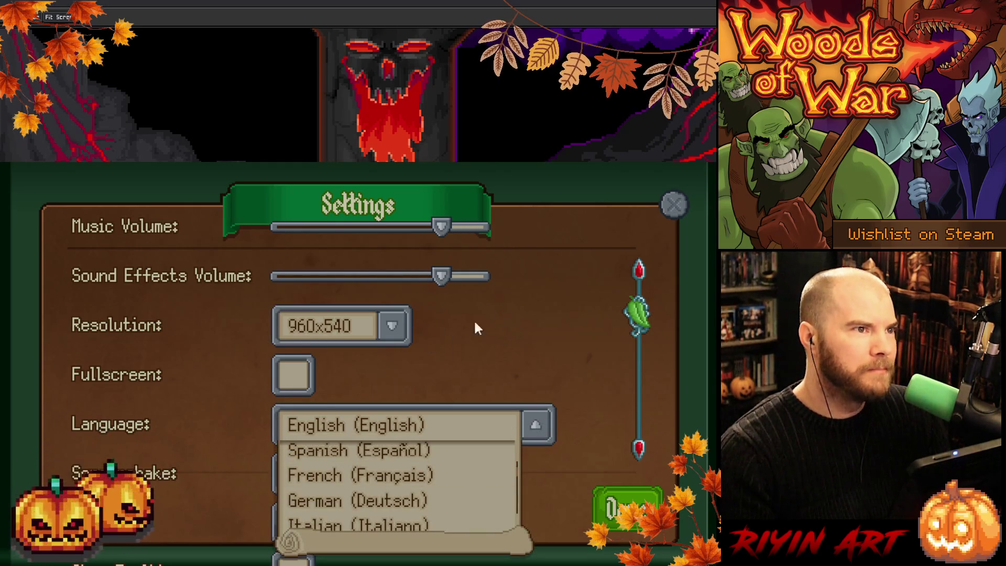
pyautogui.click(539, 422)
pyautogui.scroll(-1, 577, 398)
pyautogui.scroll(-2, 597, 369)
pyautogui.click(535, 288)
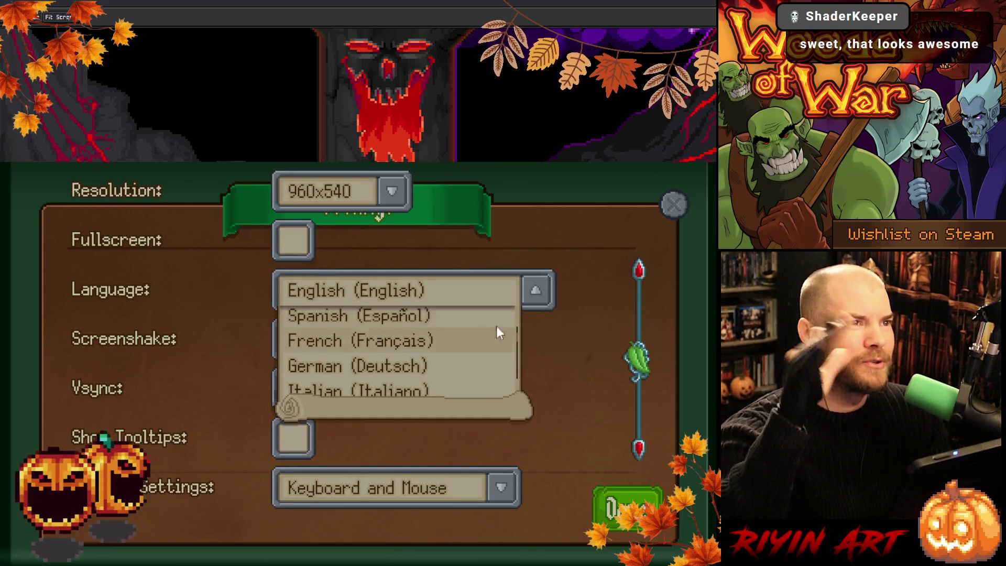
pyautogui.click(538, 288)
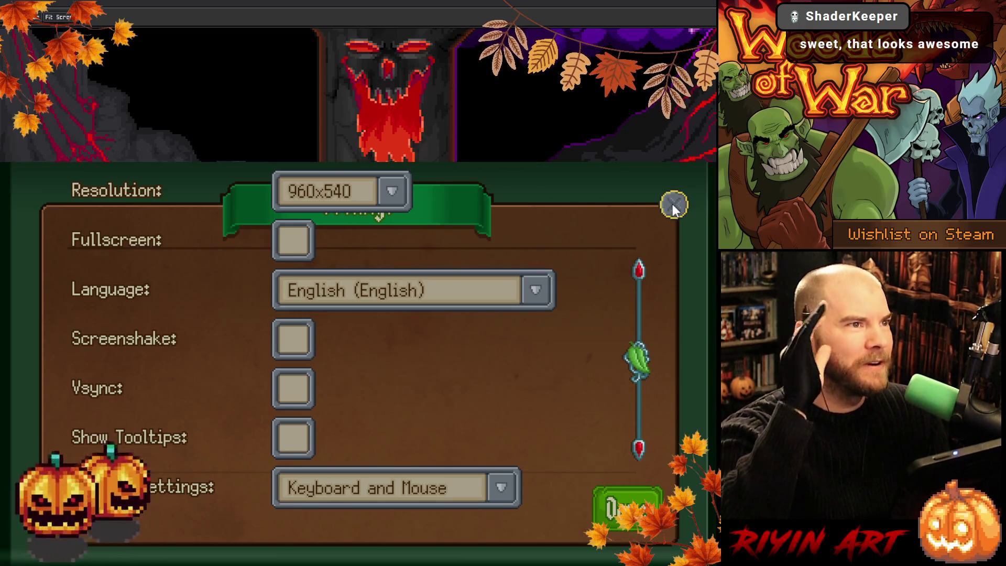
# Enable Screenshake and Vsync, then close the settings.
pyautogui.click(296, 339)
pyautogui.click(302, 388)
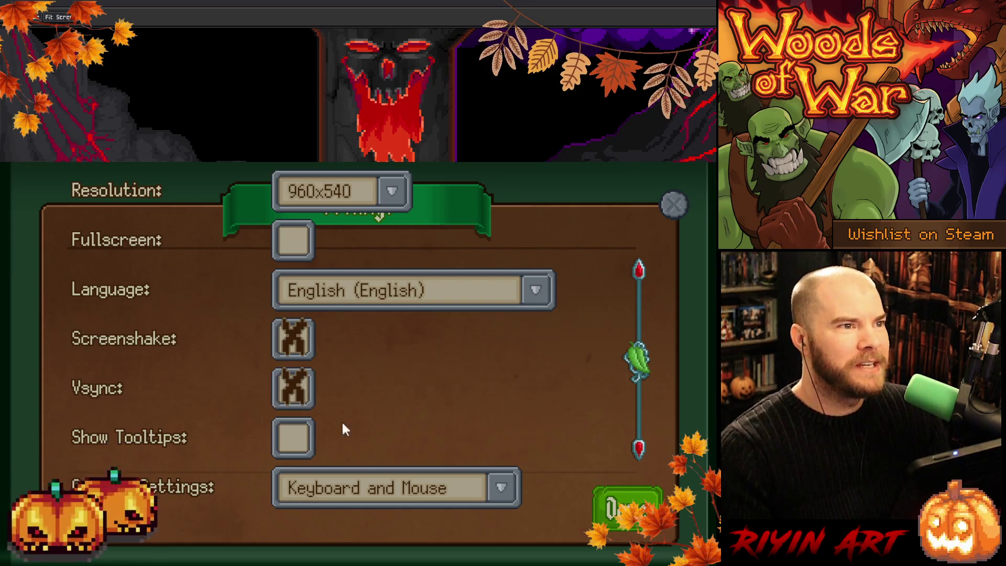
pyautogui.click(673, 205)
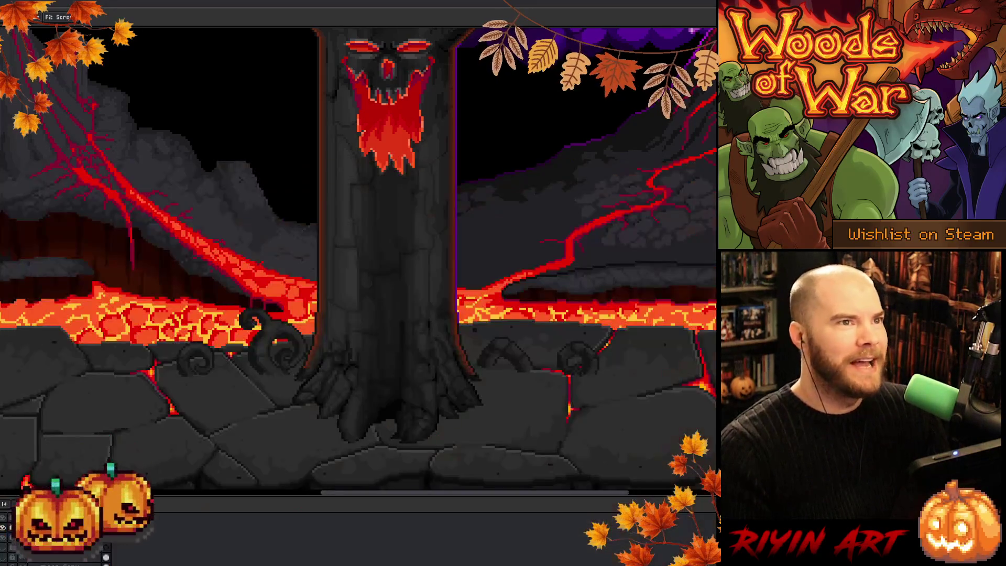
# Zoom and pan the canvas from the demonic tree across to the red-veined volcano.
pyautogui.scroll(-1, 409, 252)
pyautogui.scroll(1, 409, 252)
pyautogui.moveTo(407, 263); pyautogui.dragTo(421, 282)
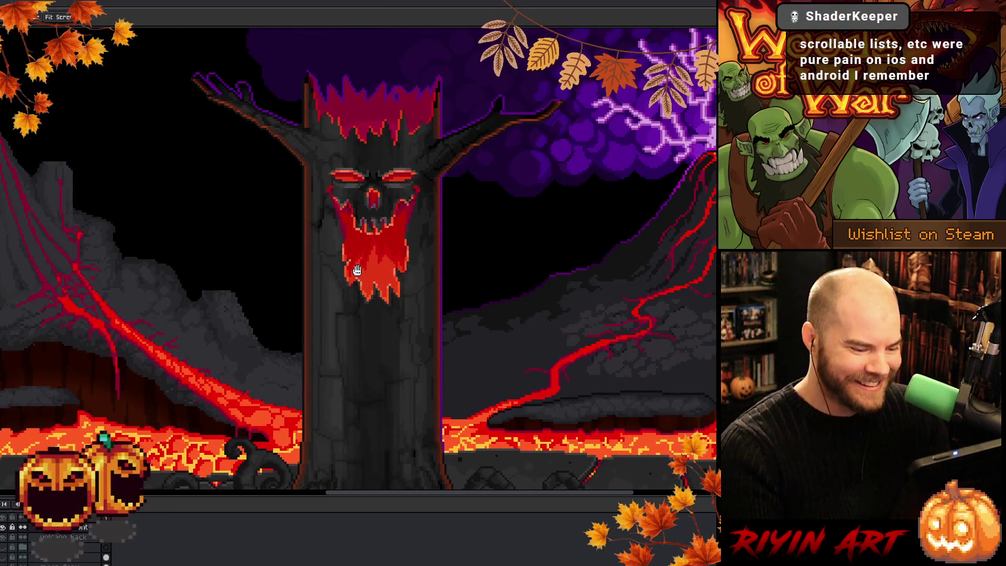
pyautogui.moveTo(337, 299); pyautogui.dragTo(373, 341)
pyautogui.scroll(1, 483, 269)
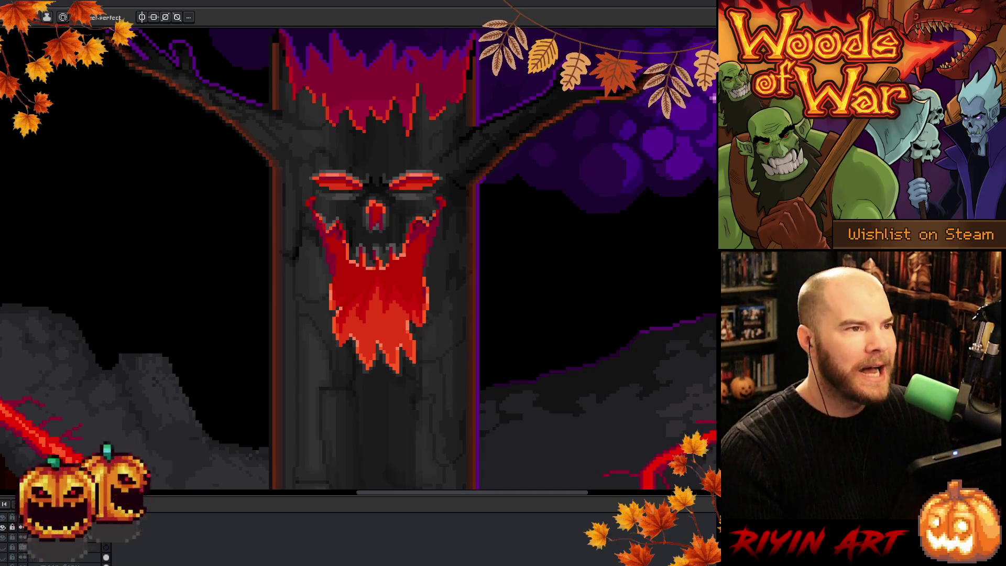
pyautogui.scroll(-1, 505, 181)
pyautogui.moveTo(334, 327); pyautogui.dragTo(556, 318)
pyautogui.scroll(3, 380, 303)
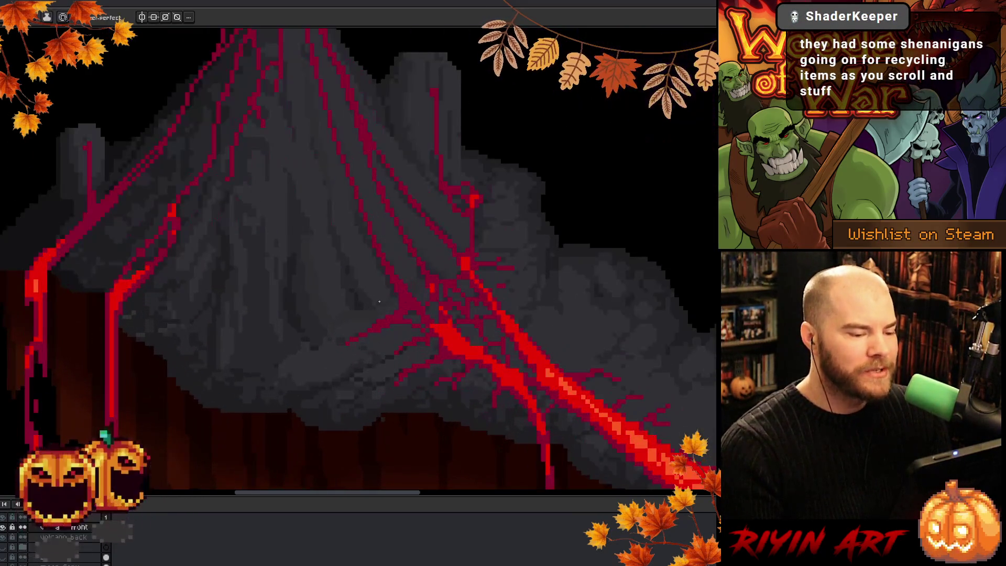
pyautogui.scroll(-1, 379, 302)
pyautogui.scroll(1, 399, 304)
pyautogui.moveTo(449, 315); pyautogui.dragTo(443, 311)
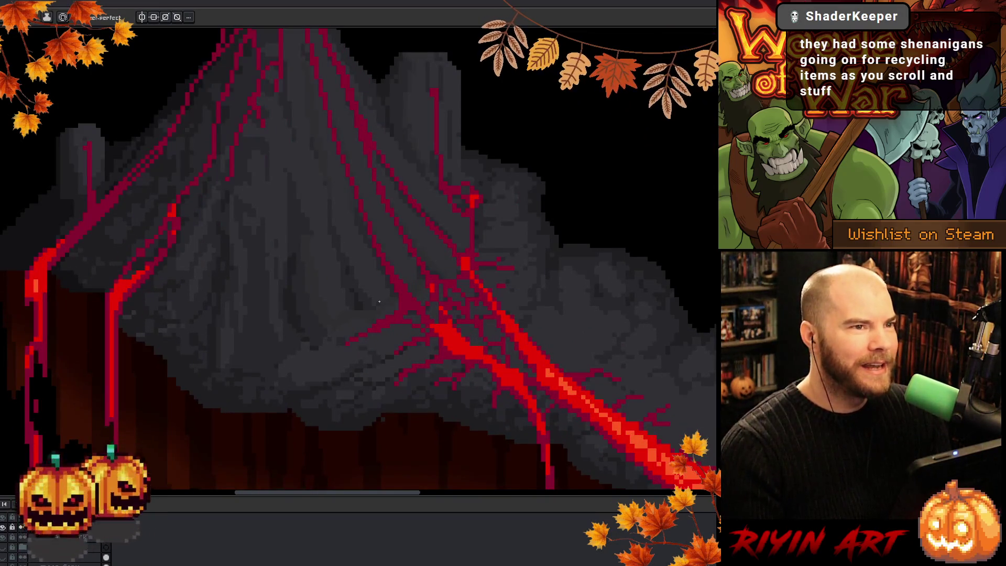
# Paint a brighter red stroke where the lava veins branch, Alt-sampling a lava colour.
pyautogui.scroll(-1, 380, 317)
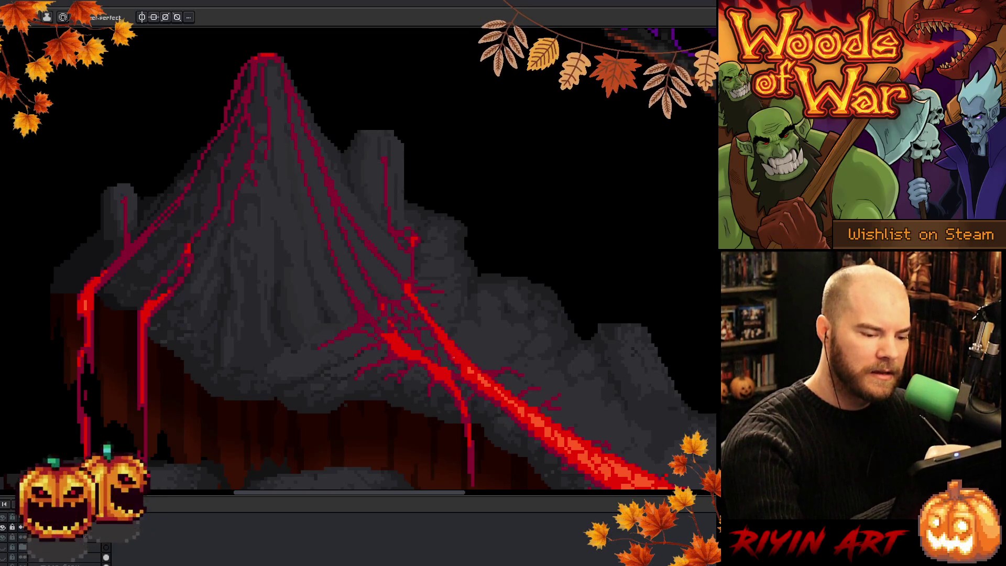
pyautogui.moveTo(459, 366); pyautogui.dragTo(446, 339)
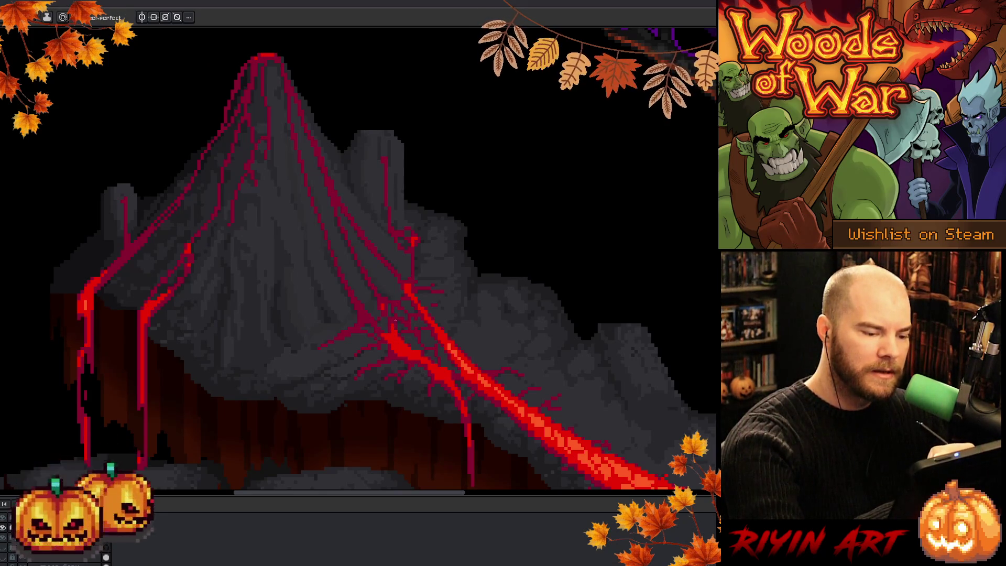
pyautogui.press('alt')
pyautogui.keyDown('alt'); pyautogui.click(390, 313); pyautogui.keyUp('alt')
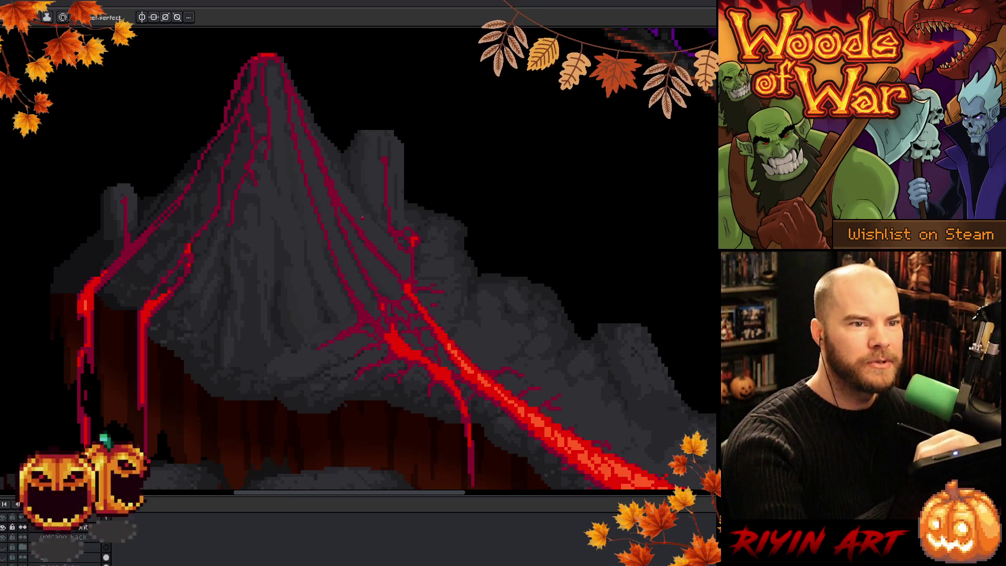
pyautogui.moveTo(396, 316); pyautogui.dragTo(443, 321)
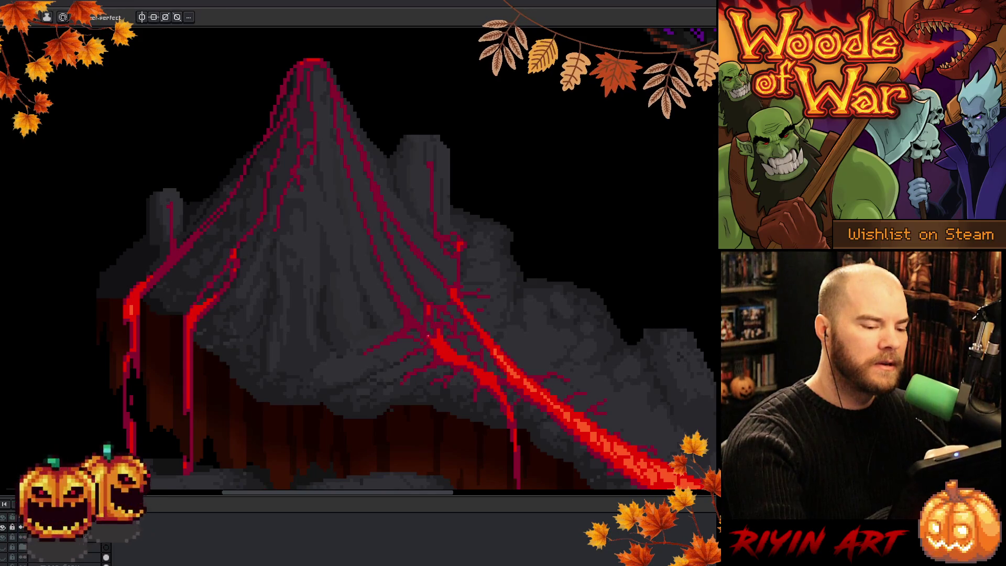
# Extend the red lava vein with pencil strokes up the slope toward the summit.
pyautogui.moveTo(391, 231); pyautogui.dragTo(407, 194)
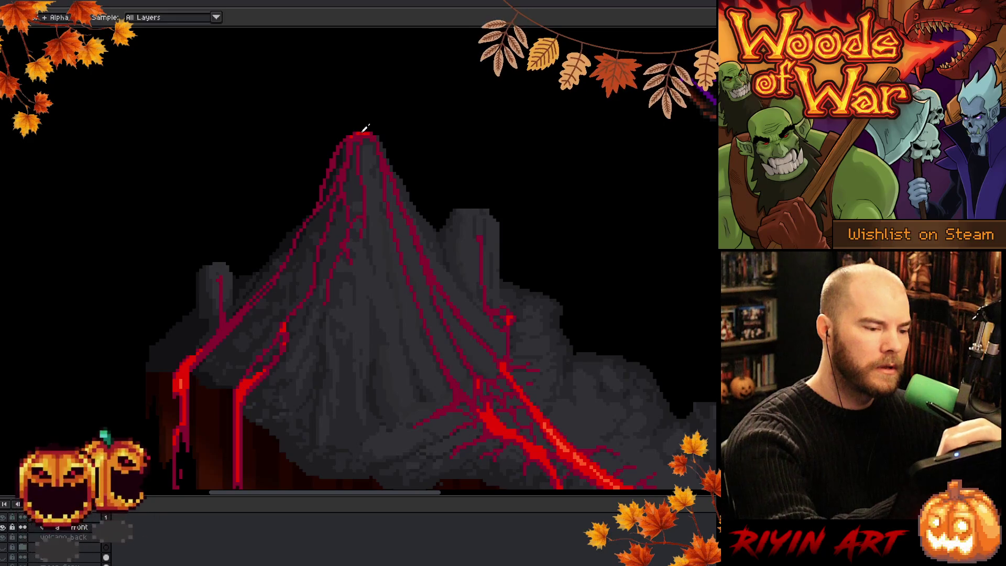
pyautogui.press('b')
pyautogui.press('i')
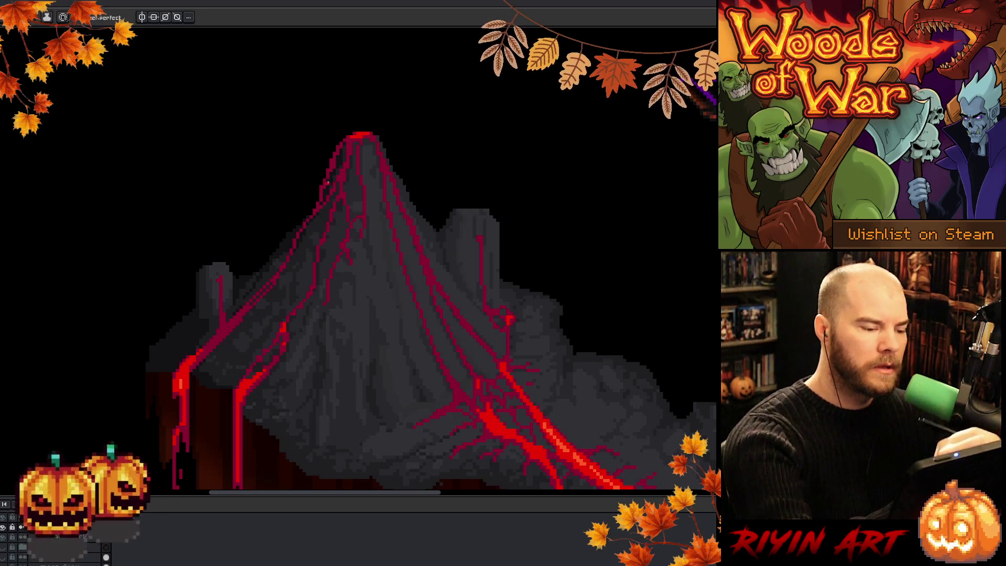
pyautogui.press('b')
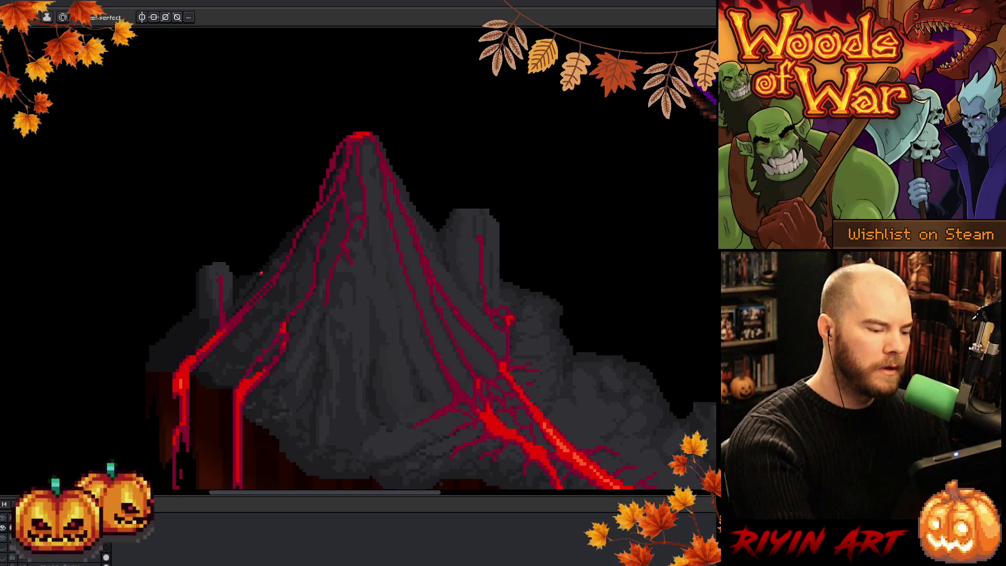
pyautogui.moveTo(196, 355); pyautogui.dragTo(222, 333)
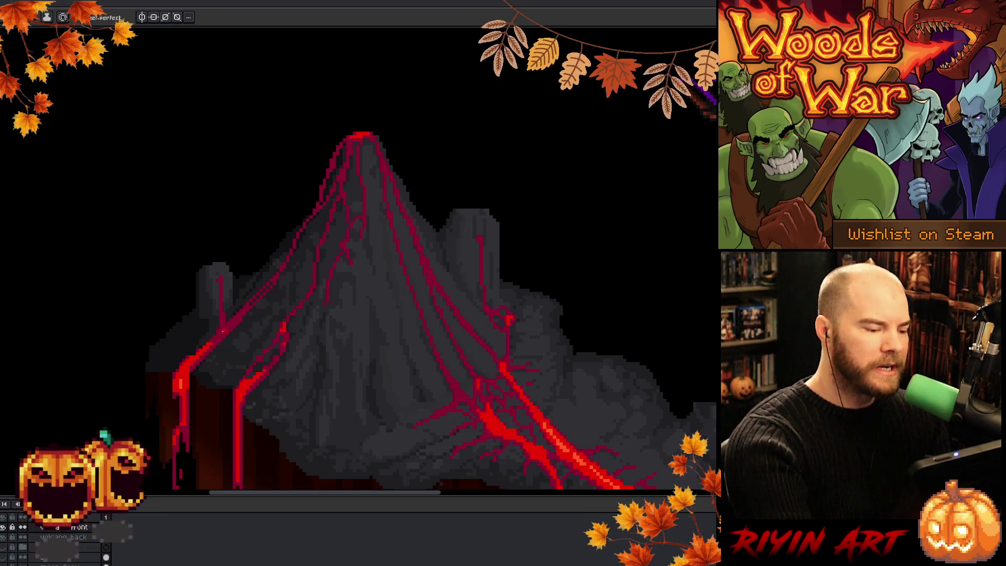
pyautogui.moveTo(223, 333); pyautogui.dragTo(230, 322)
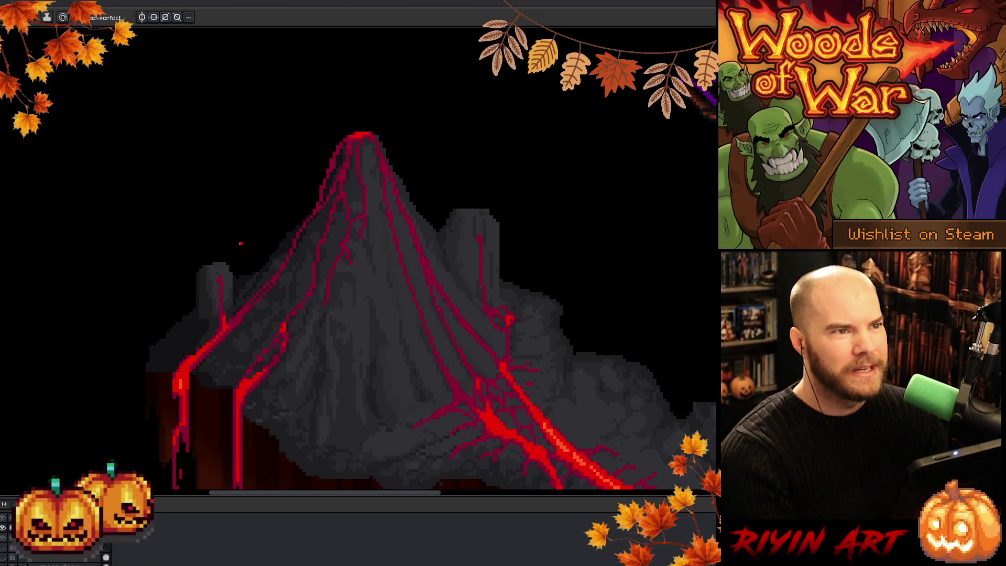
# Re-centre the volcano and pick the lava red at the summit.
pyautogui.moveTo(391, 245); pyautogui.dragTo(431, 209)
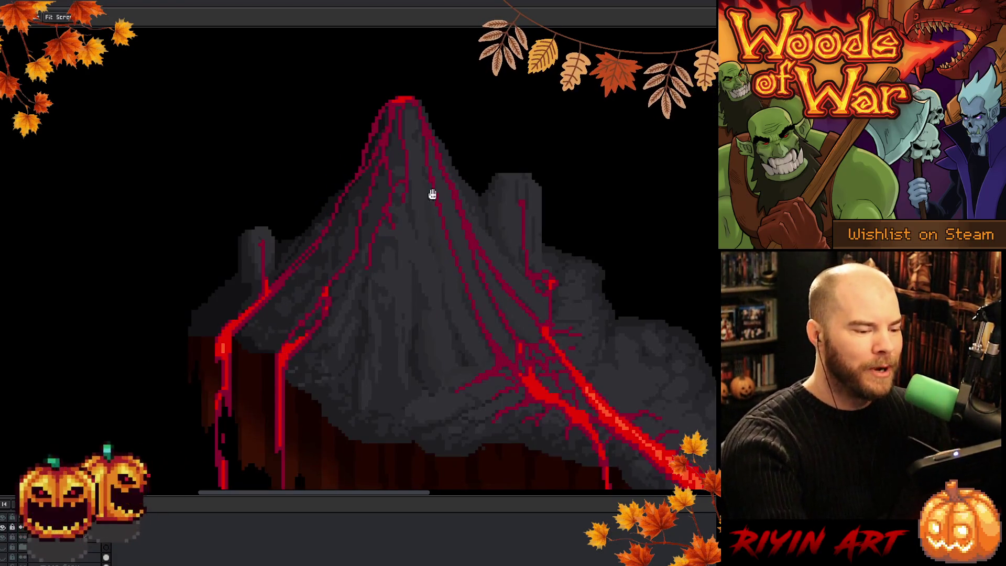
pyautogui.press('b')
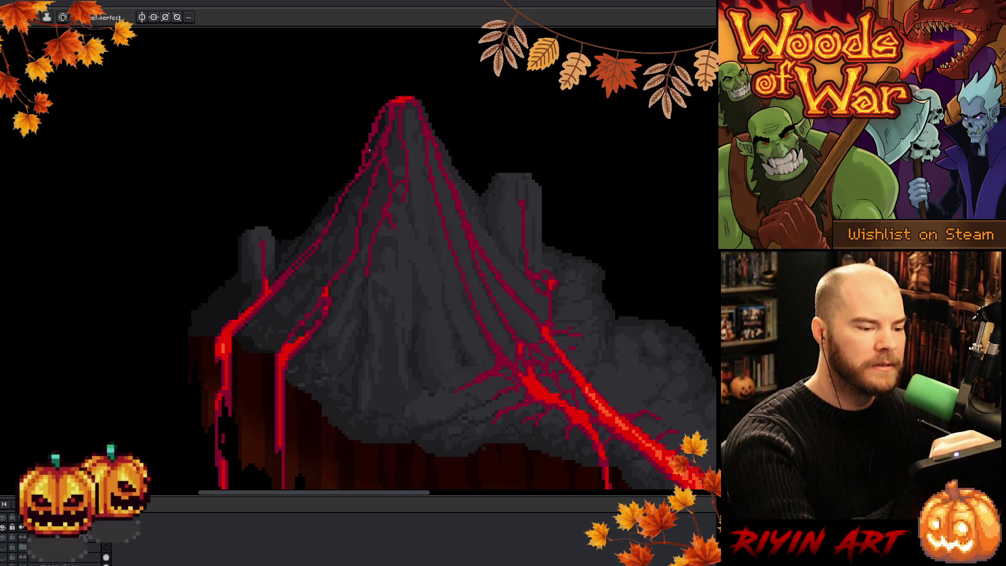
pyautogui.press('alt')
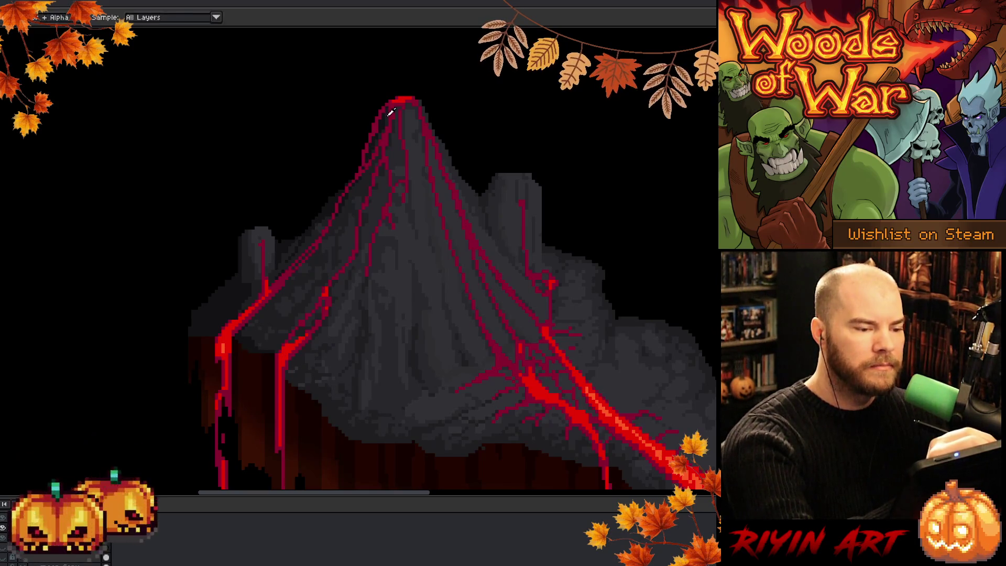
pyautogui.keyDown('alt'); pyautogui.click(391, 111); pyautogui.keyUp('alt')
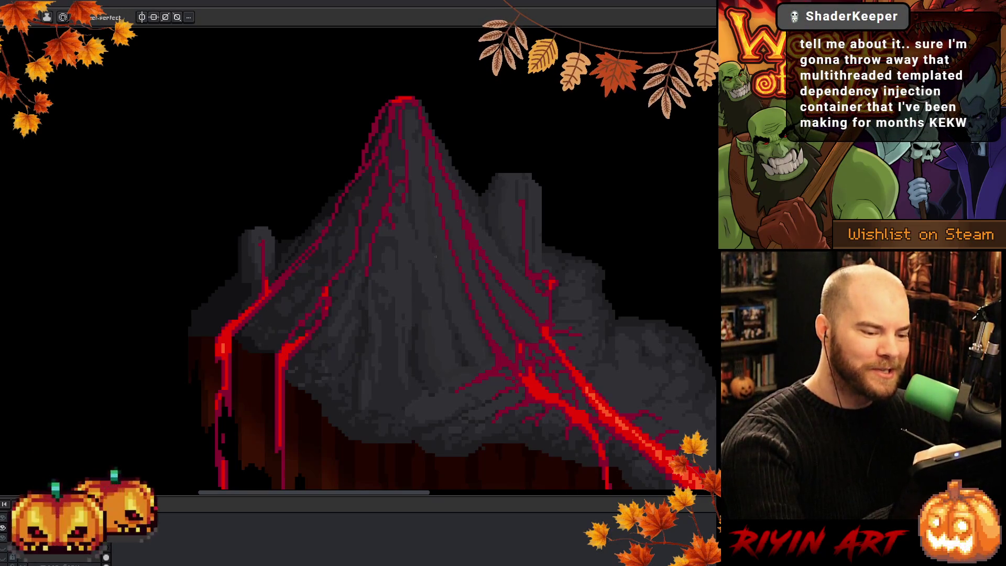
# Pan across the volcano and sample a colour from its upper slope.
pyautogui.press('i')
pyautogui.press('b')
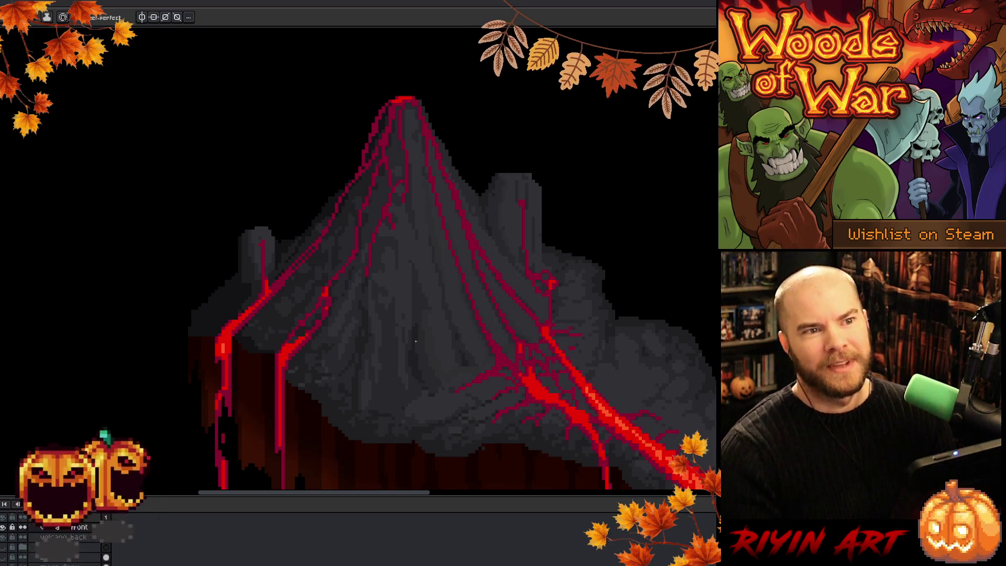
pyautogui.moveTo(393, 244); pyautogui.dragTo(493, 255)
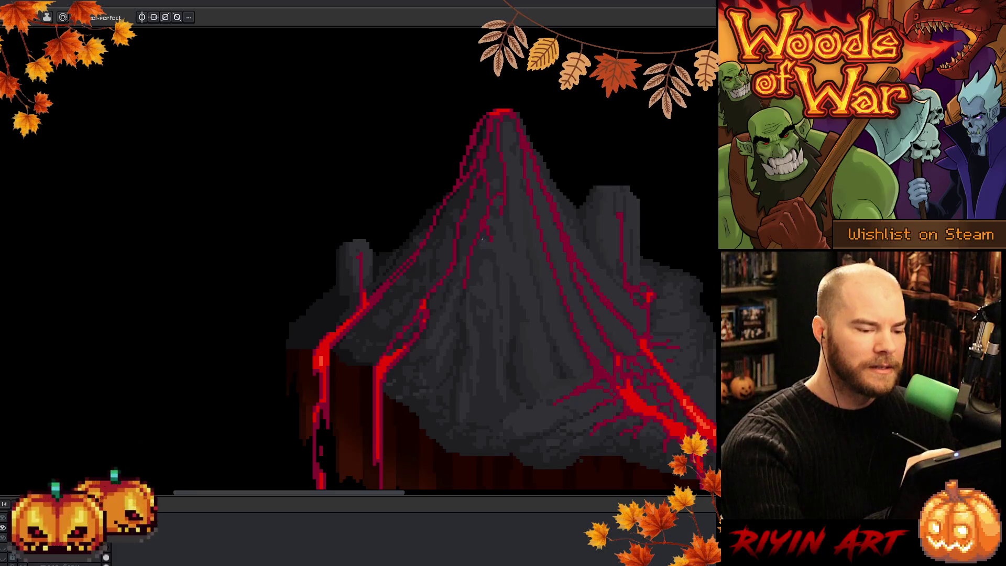
pyautogui.press('i')
pyautogui.press('b')
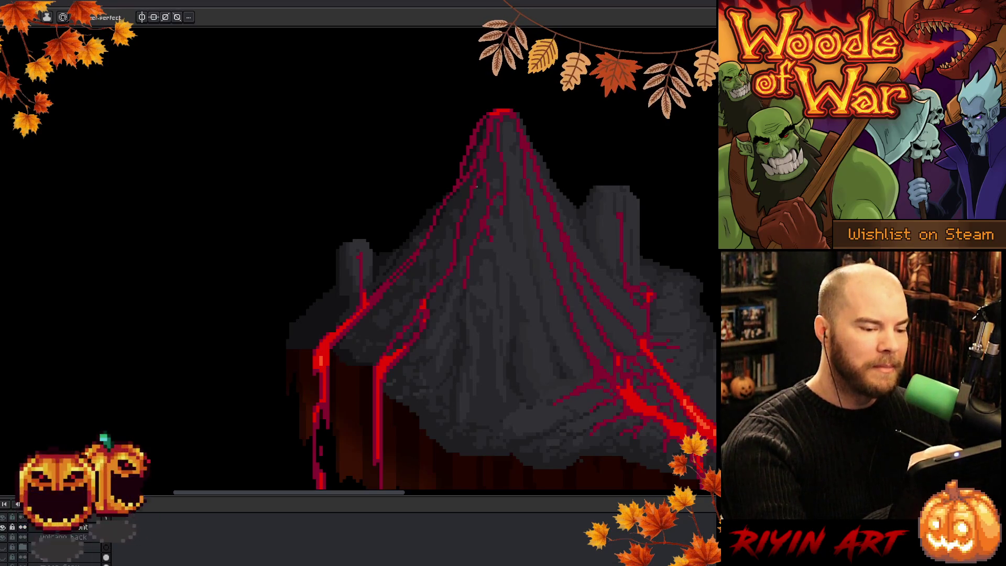
pyautogui.press('i')
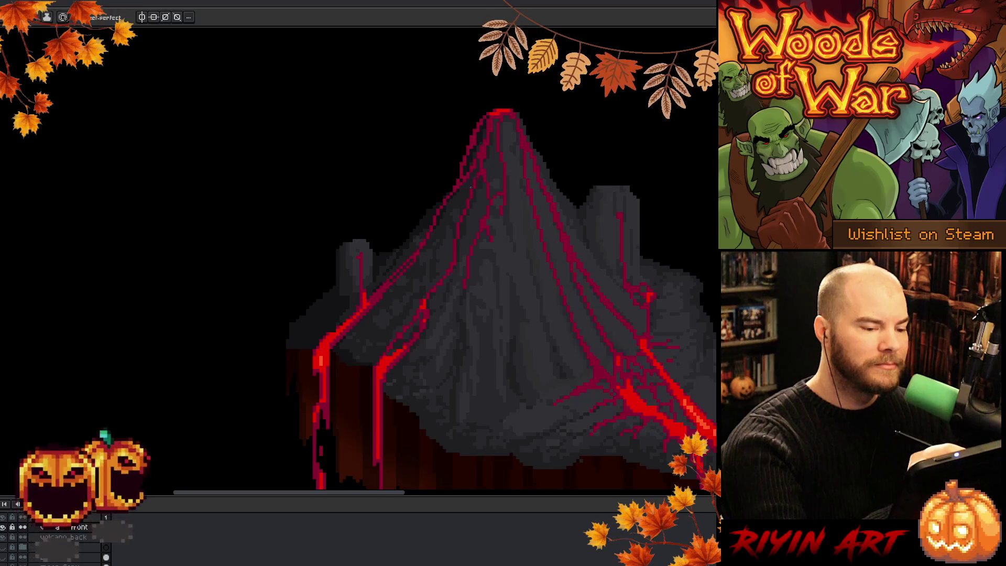
pyautogui.press('b')
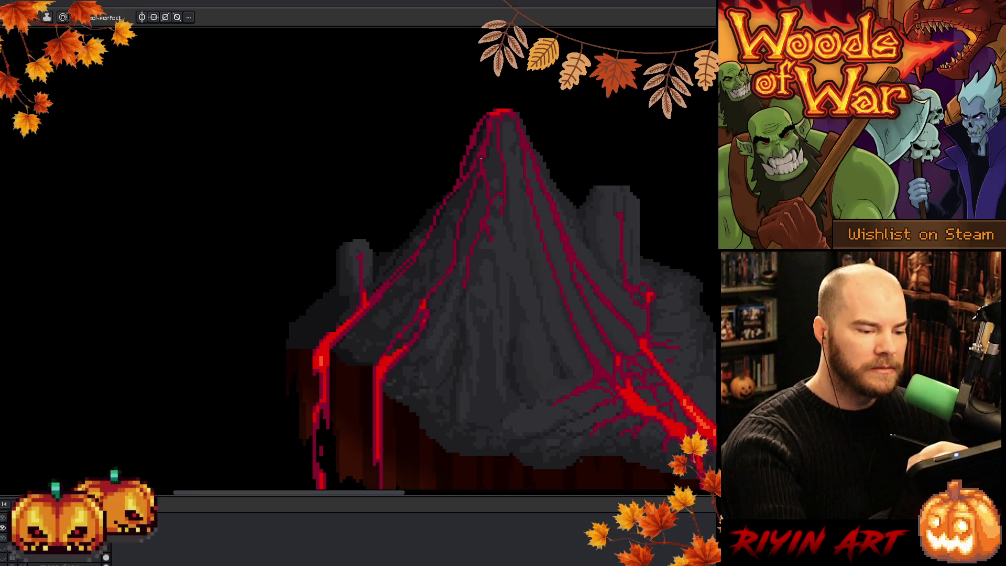
pyautogui.keyDown('alt'); pyautogui.click(478, 167); pyautogui.keyUp('alt')
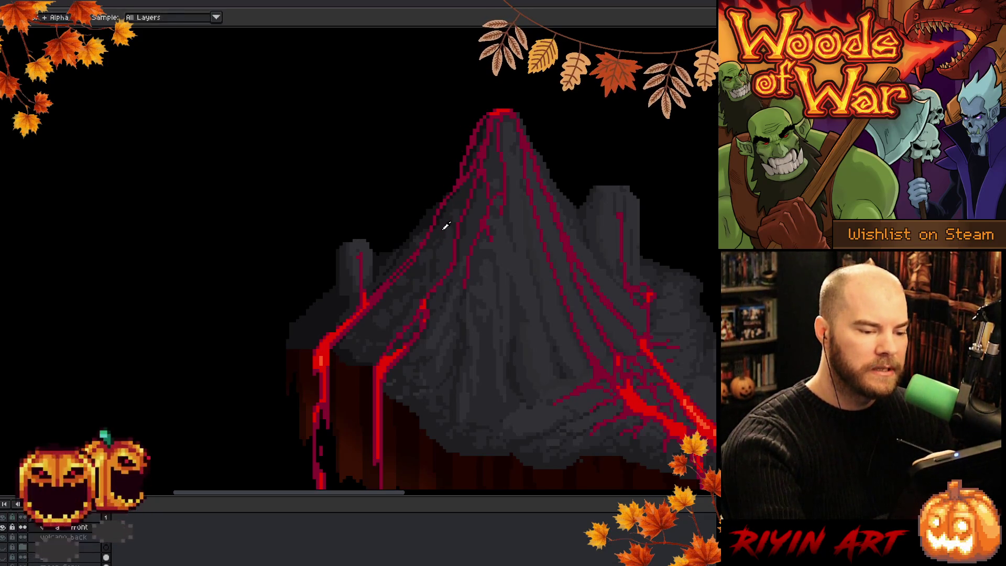
# Sample slope greys and touch up the rock pixels between the lava veins.
pyautogui.press('alt')
pyautogui.keyDown('alt'); pyautogui.click(447, 245); pyautogui.keyUp('alt')
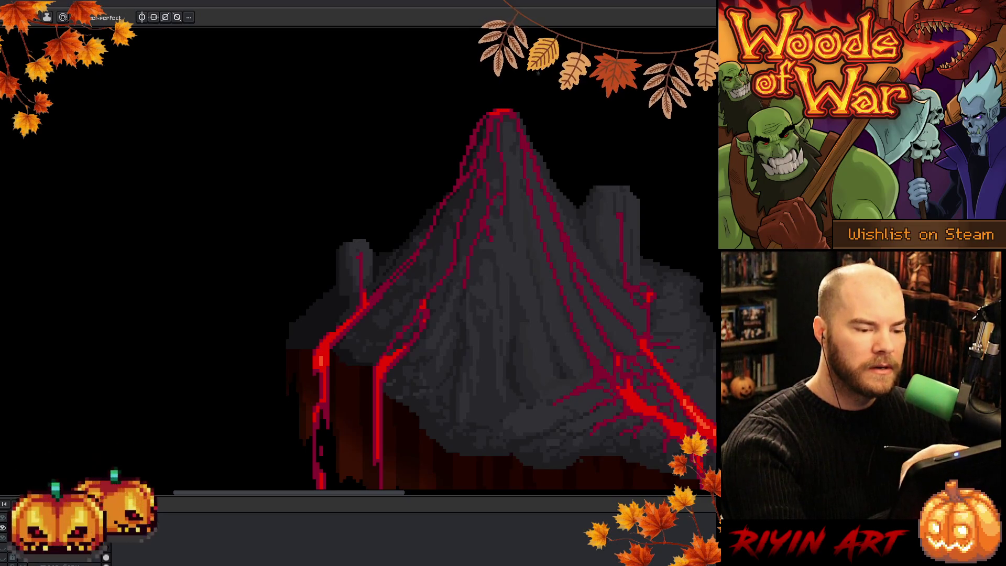
pyautogui.keyDown('alt'); pyautogui.click(532, 236); pyautogui.keyUp('alt')
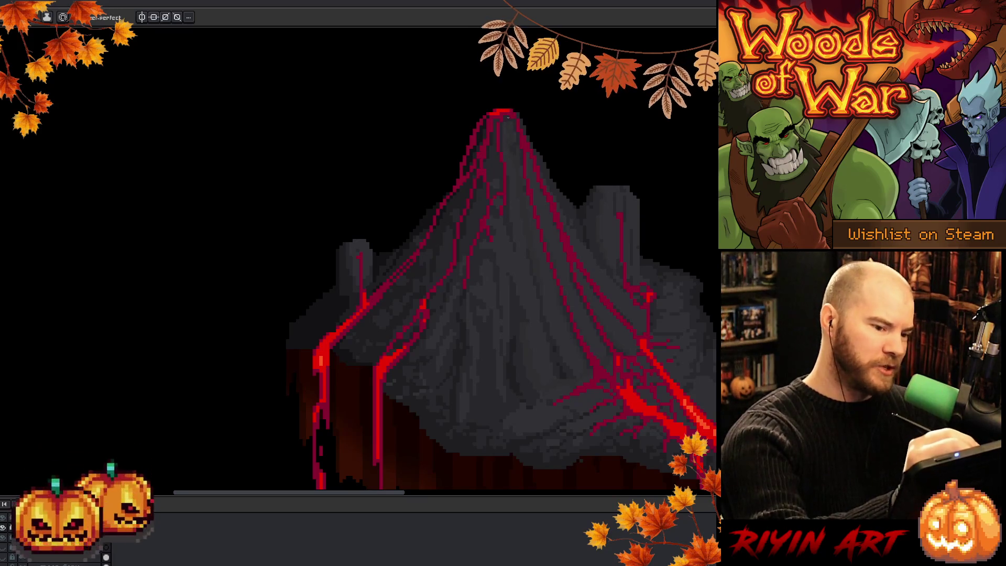
pyautogui.press('i')
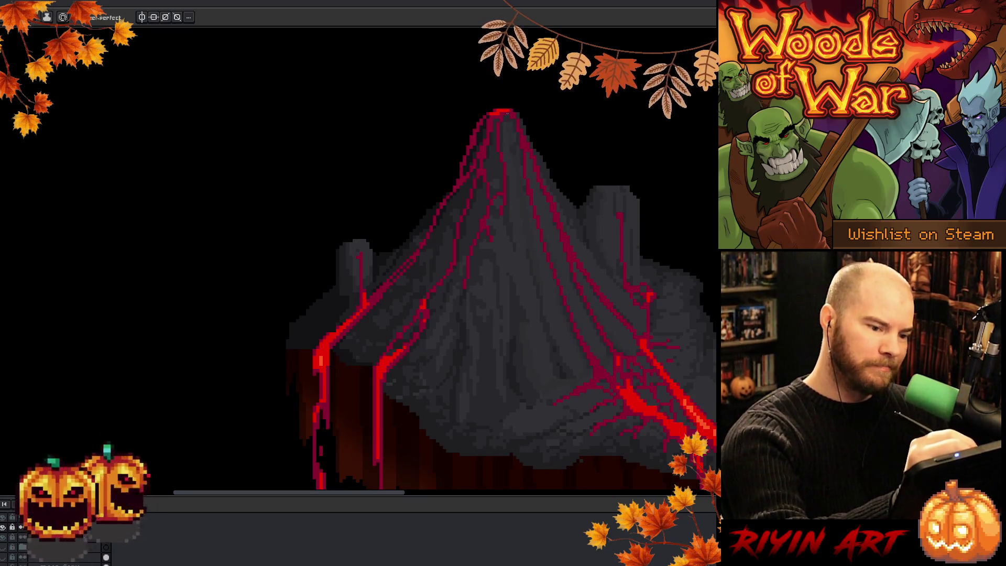
pyautogui.press('b')
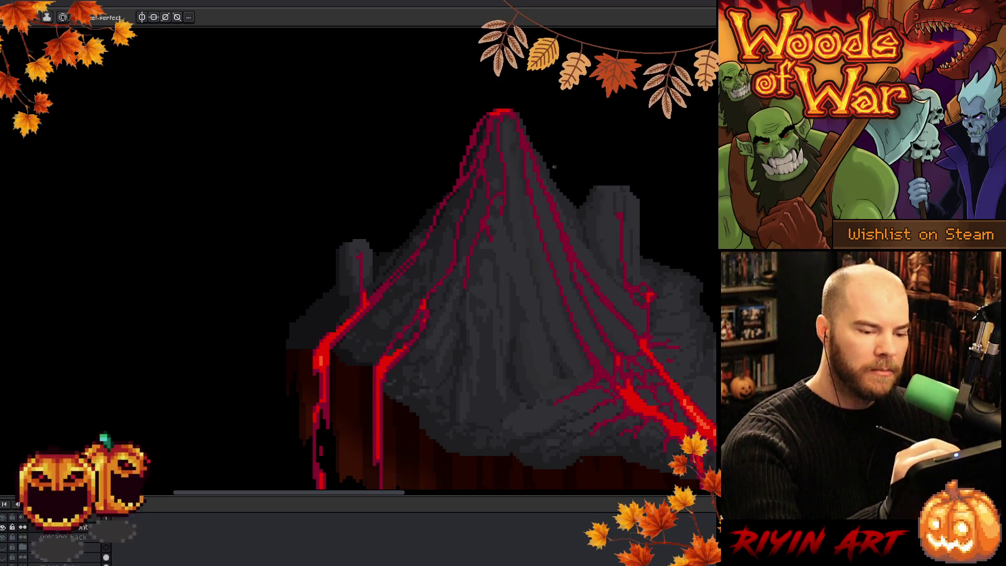
pyautogui.press('alt')
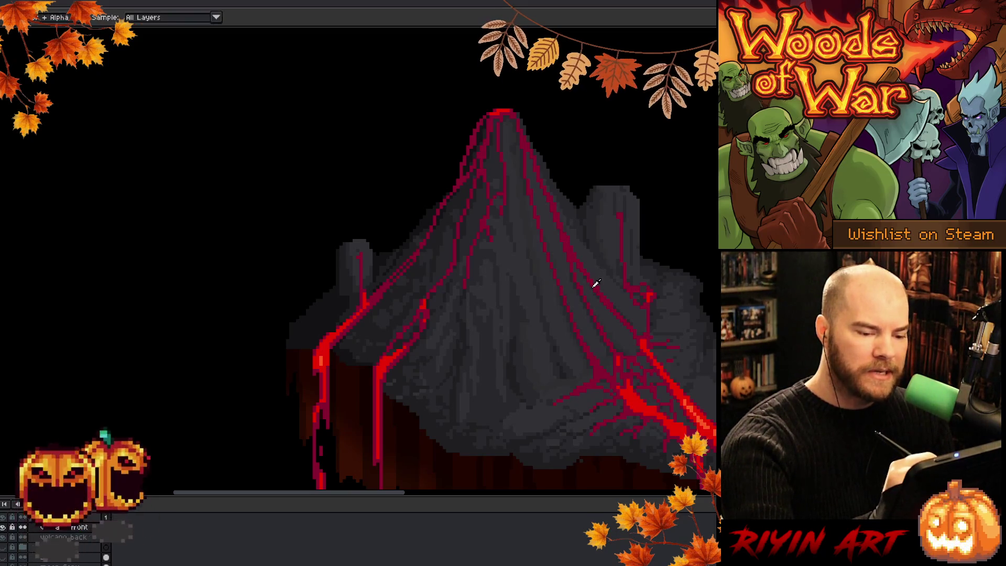
pyautogui.keyDown('alt'); pyautogui.click(595, 283); pyautogui.keyUp('alt')
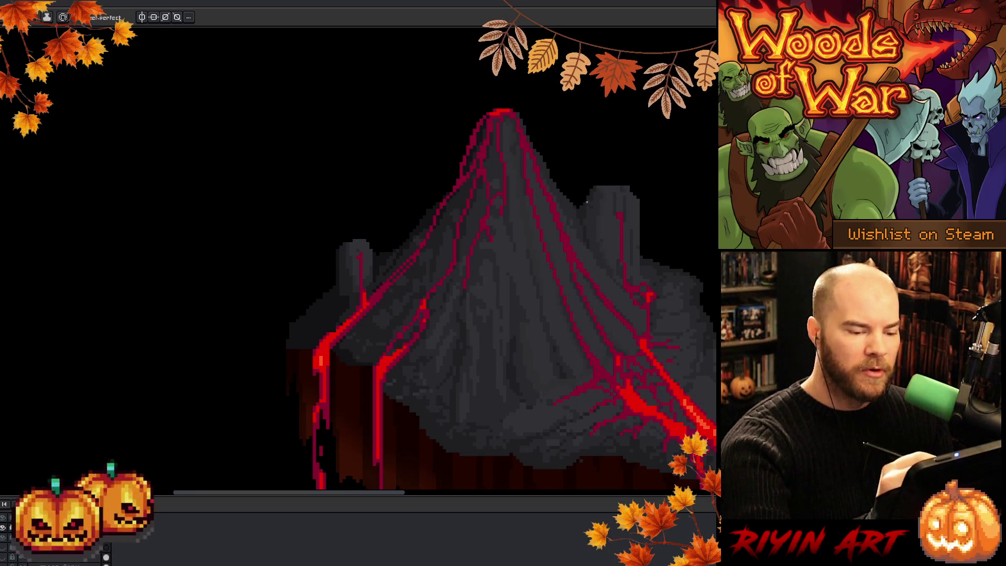
pyautogui.press('i')
pyautogui.click(560, 347)
pyautogui.press('b')
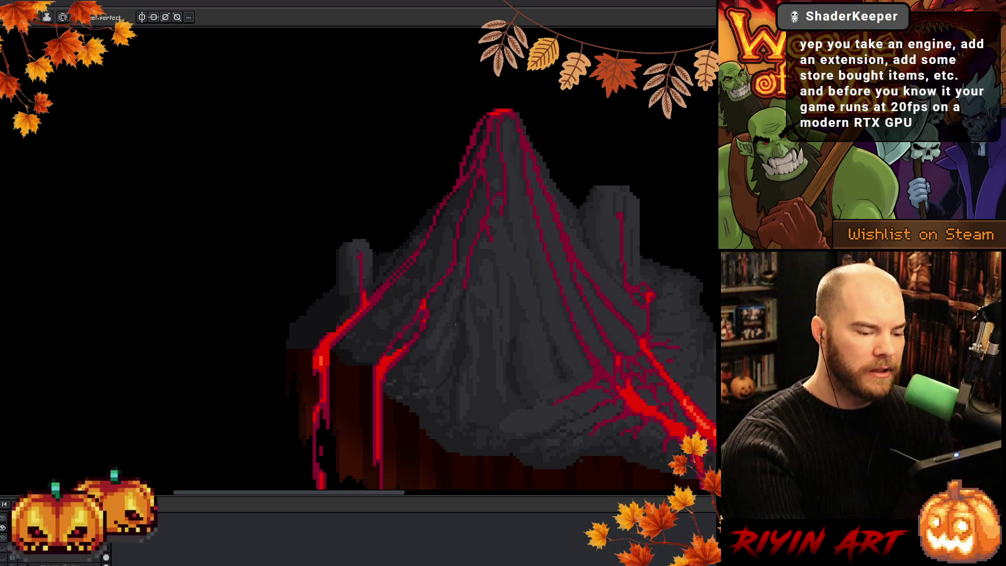
pyautogui.press('alt')
pyautogui.press('alt')
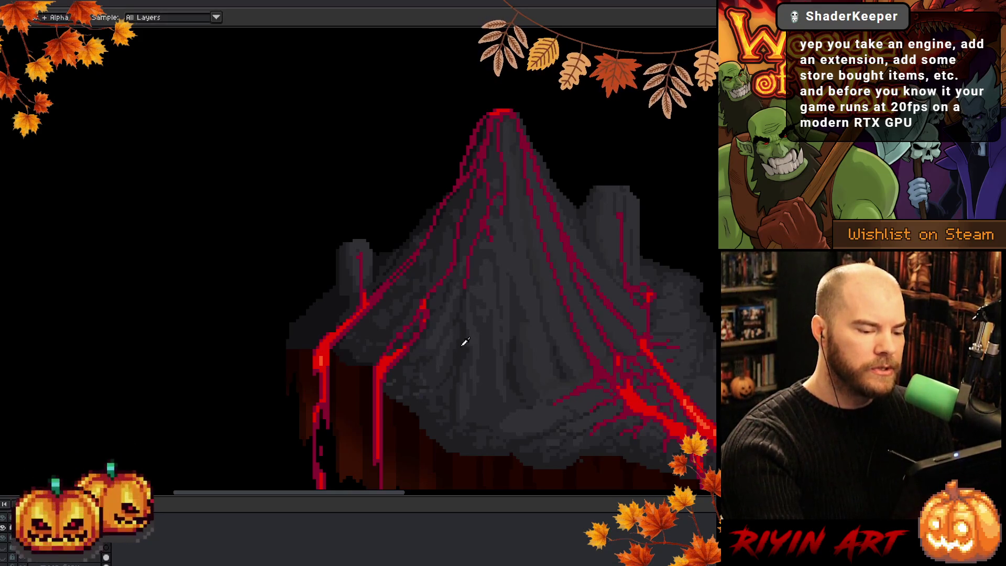
pyautogui.press('alt')
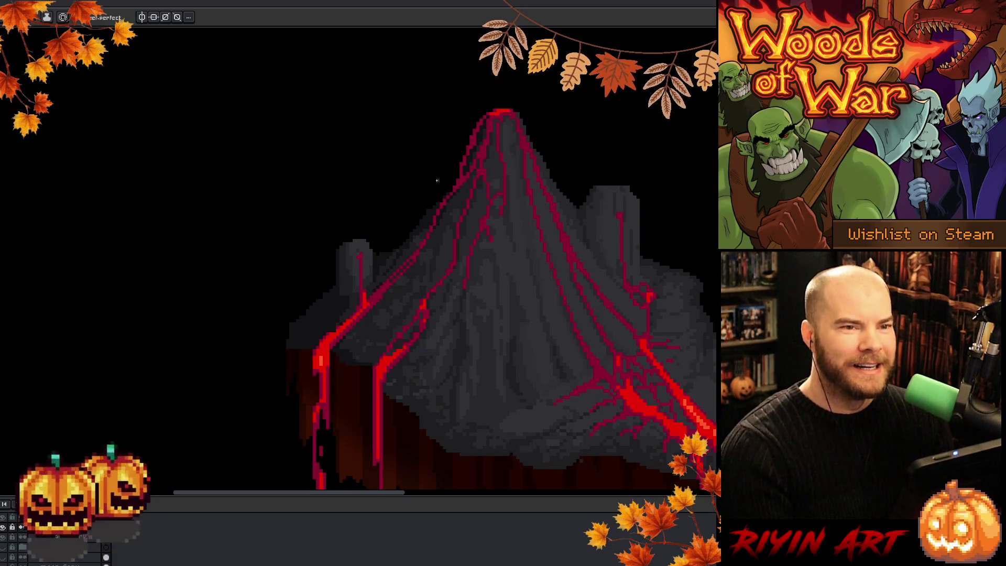
pyautogui.press('i')
# Sample a darker grey from the volcano for the rock texture strokes.
pyautogui.keyDown('alt'); pyautogui.click(422, 279); pyautogui.keyUp('alt')
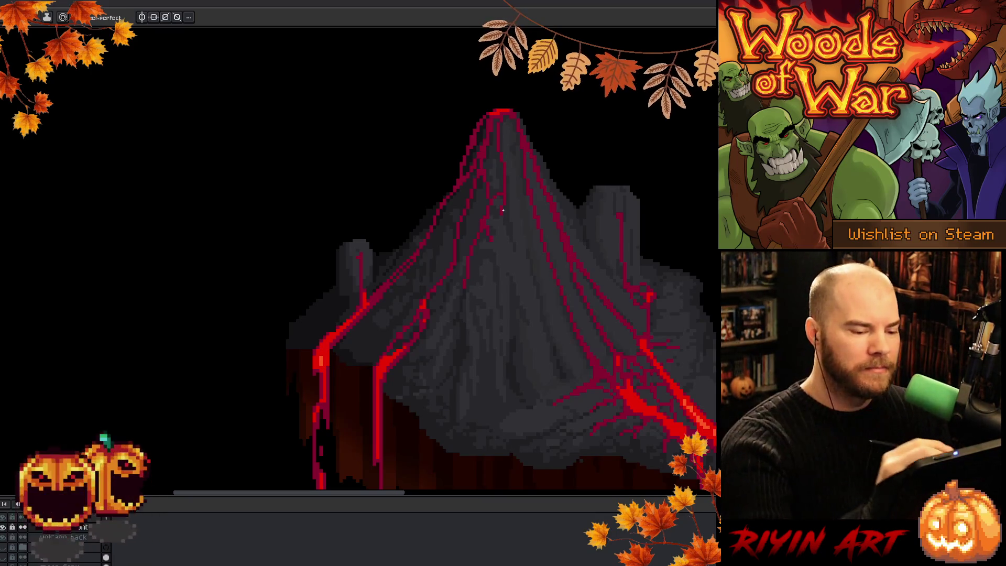
pyautogui.press('i')
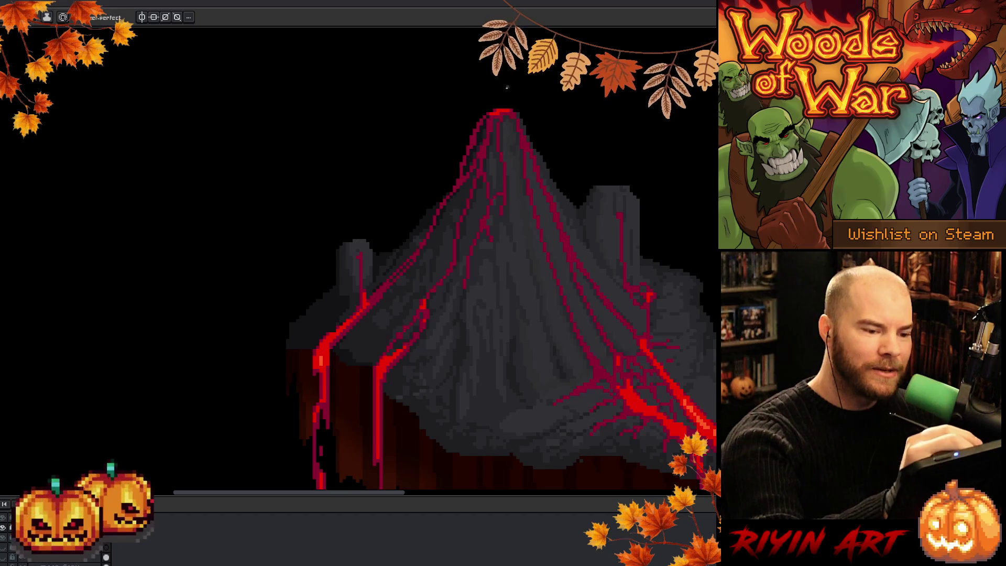
# Add bright red pixels along the lava streak on the lower right slope.
pyautogui.moveTo(503, 130); pyautogui.dragTo(416, 125)
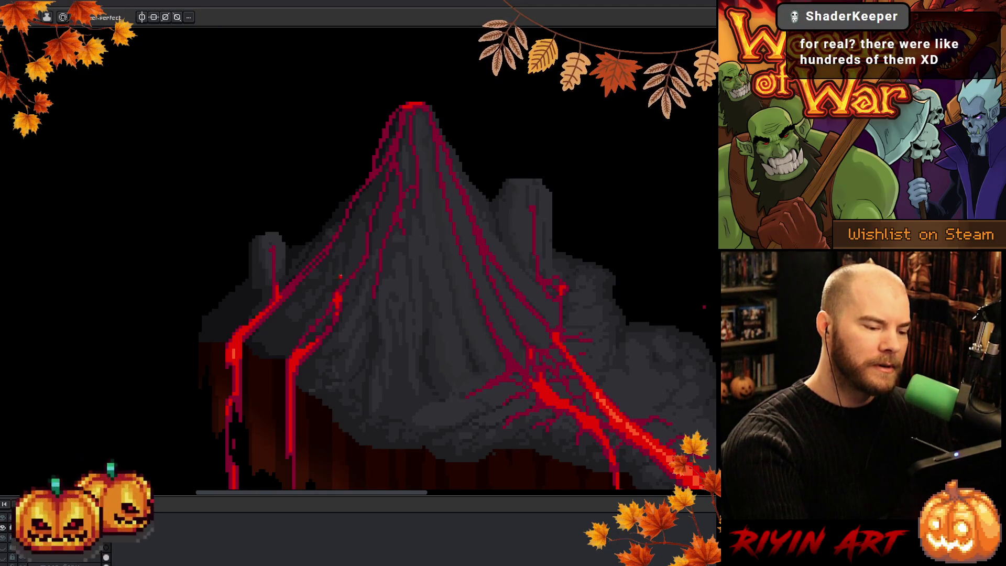
pyautogui.click(338, 301)
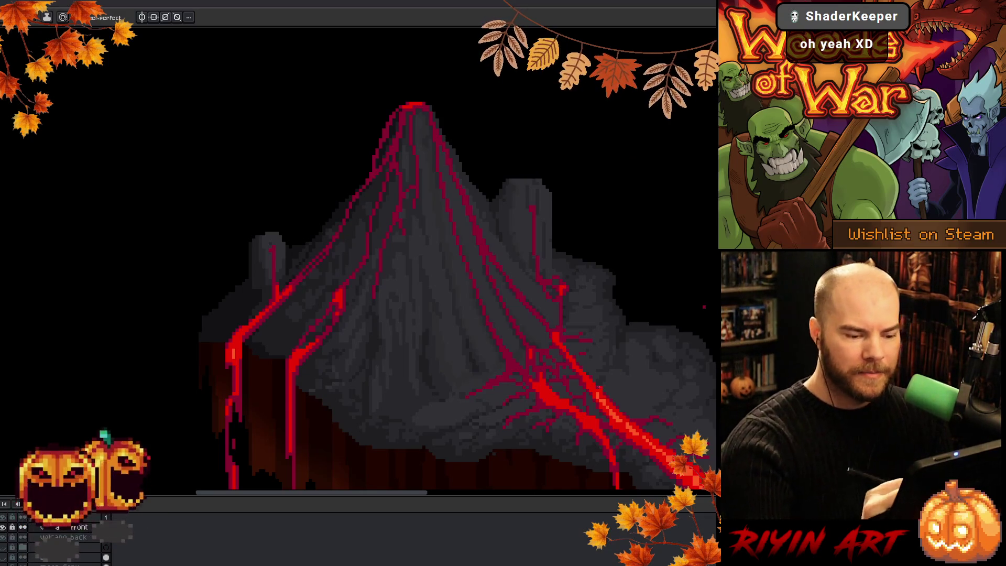
pyautogui.press('i')
pyautogui.press('b')
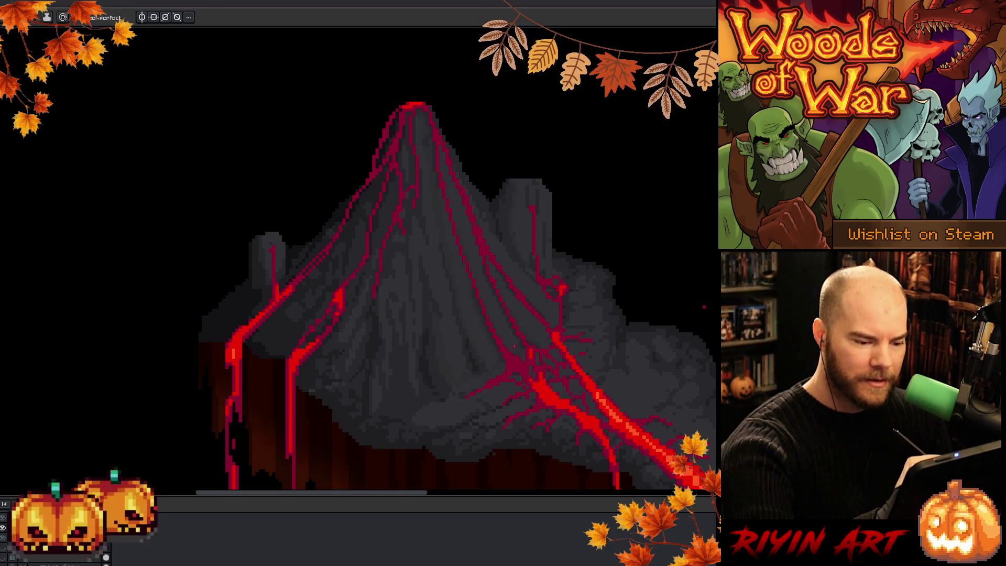
pyautogui.keyDown('alt'); pyautogui.click(512, 360); pyautogui.keyUp('alt')
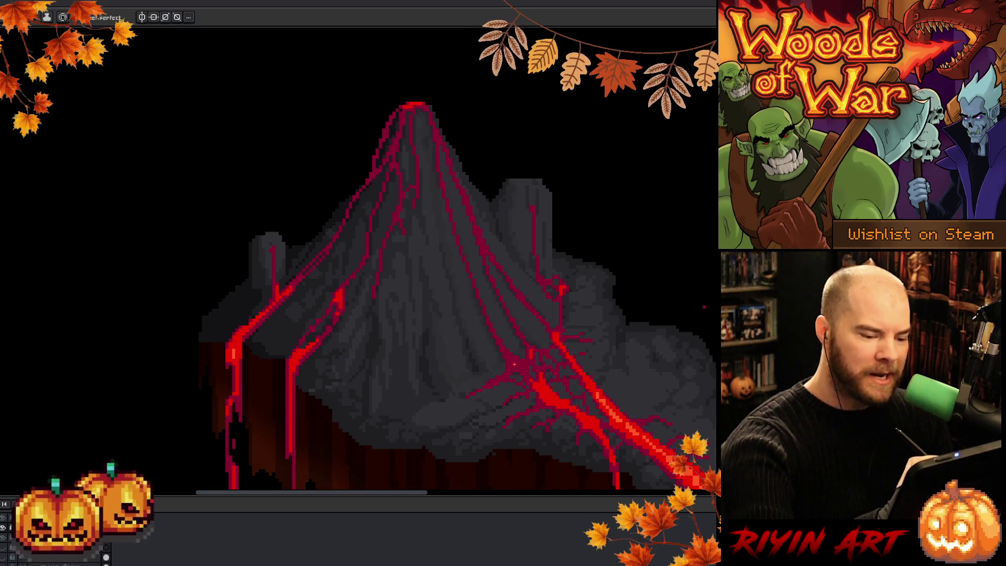
pyautogui.click(521, 366)
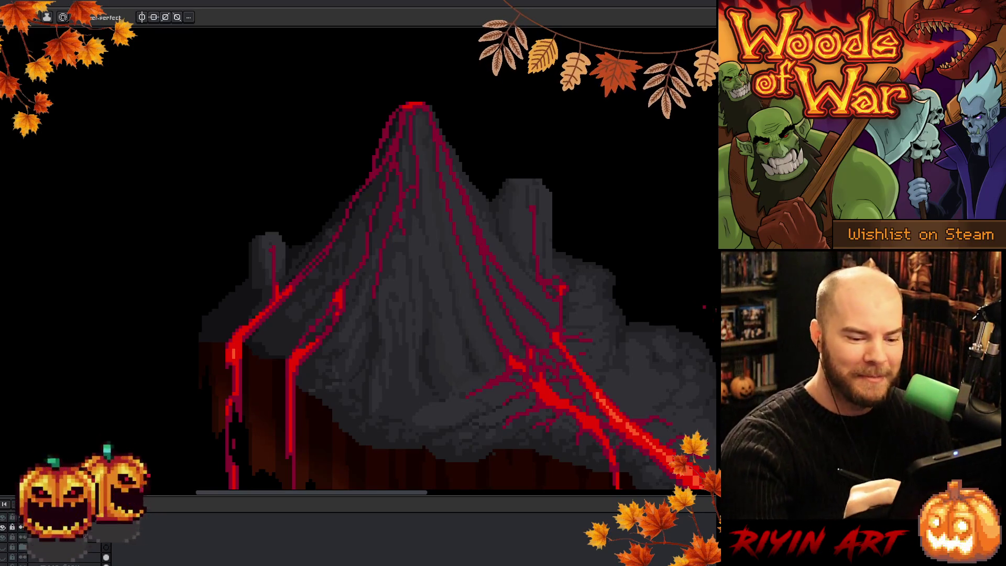
pyautogui.click(32, 21)
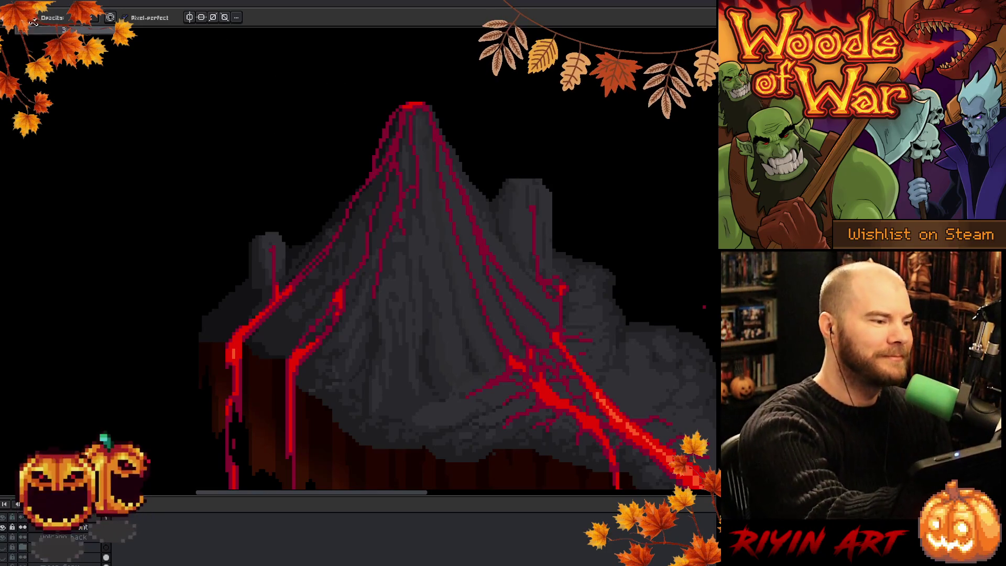
# Pan across the volcano and shade its grey rock slopes around the red veins with sampled rock colours.
pyautogui.moveTo(714, 297)
pyautogui.mouseDown()
pyautogui.moveTo(545, 360)
pyautogui.moveTo(511, 314)
pyautogui.moveTo(599, 302)
pyautogui.mouseUp()
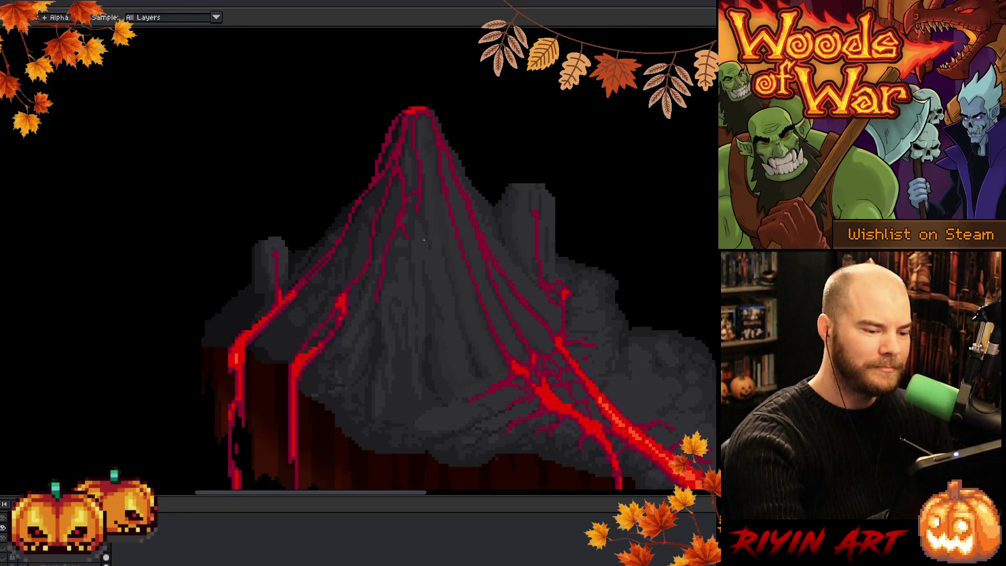
pyautogui.press('b')
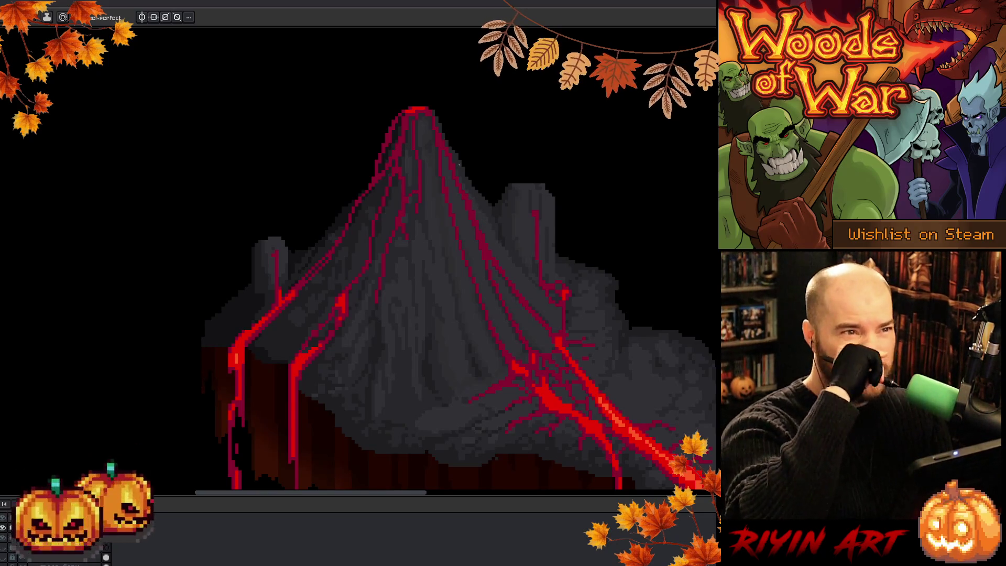
pyautogui.press('i')
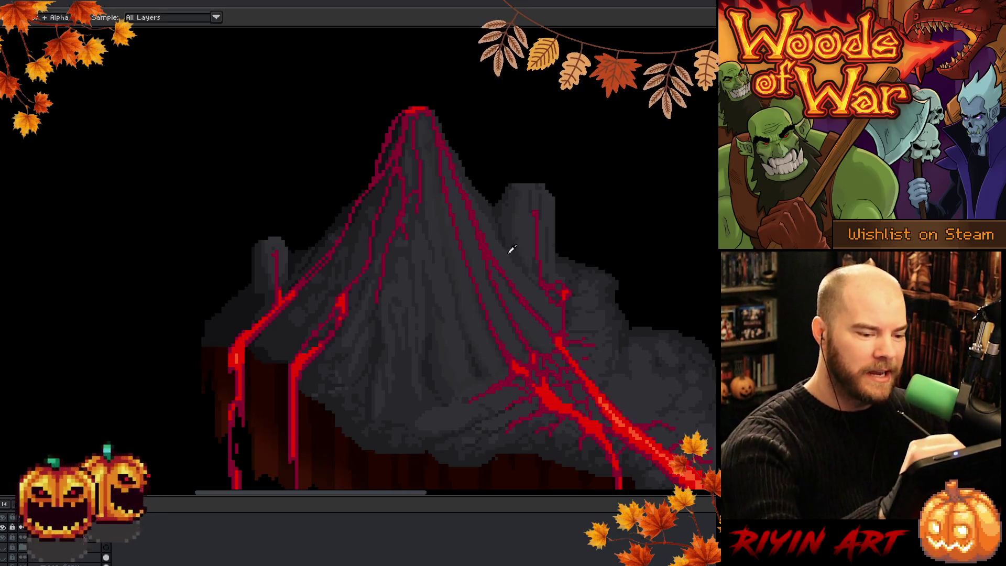
pyautogui.press('b')
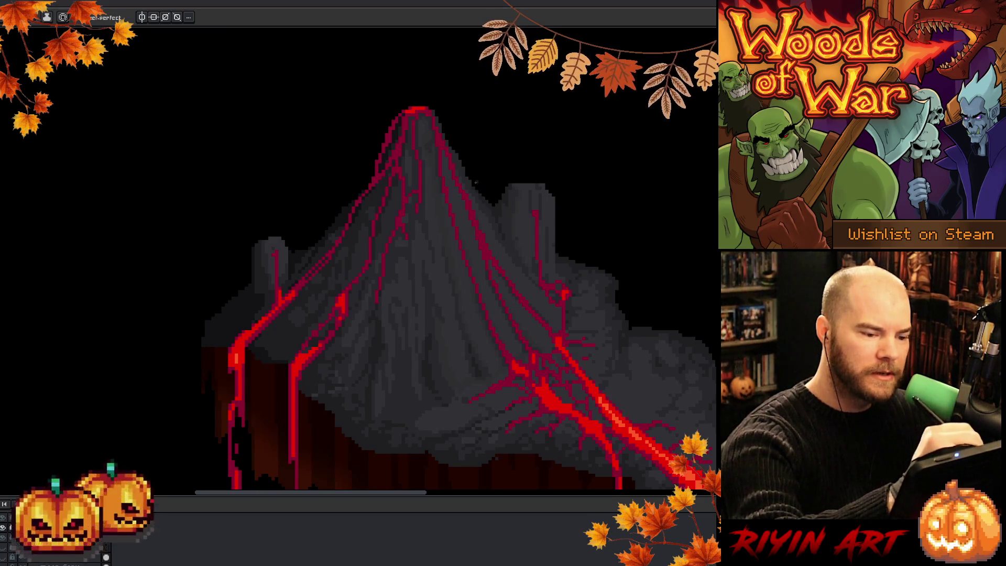
pyautogui.press('b')
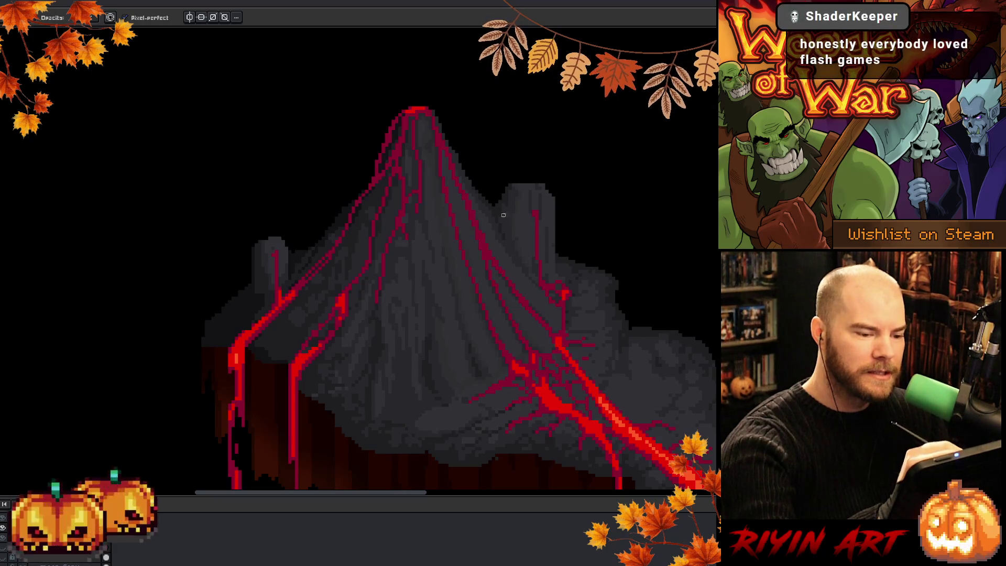
pyautogui.press('e')
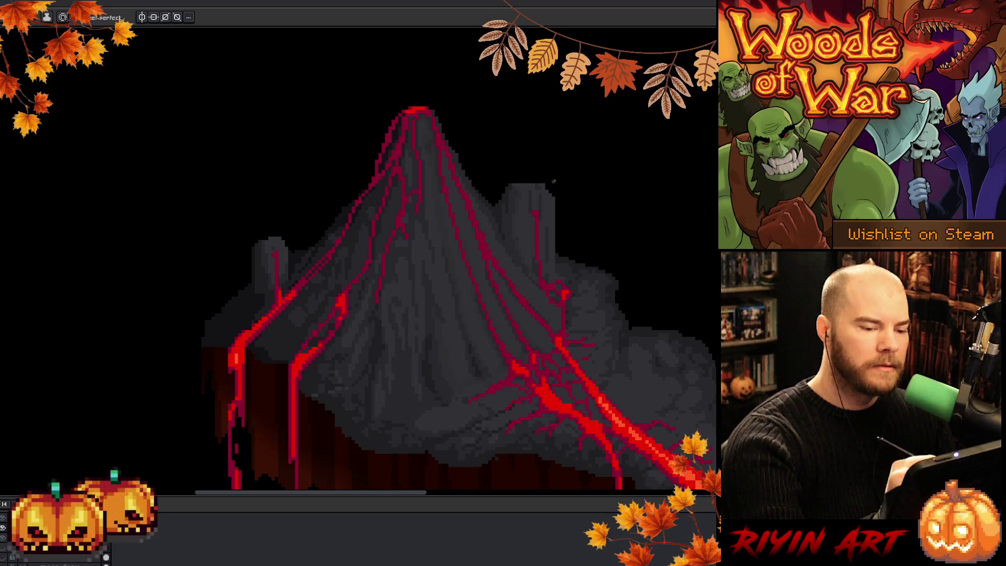
pyautogui.press('i')
pyautogui.press('b')
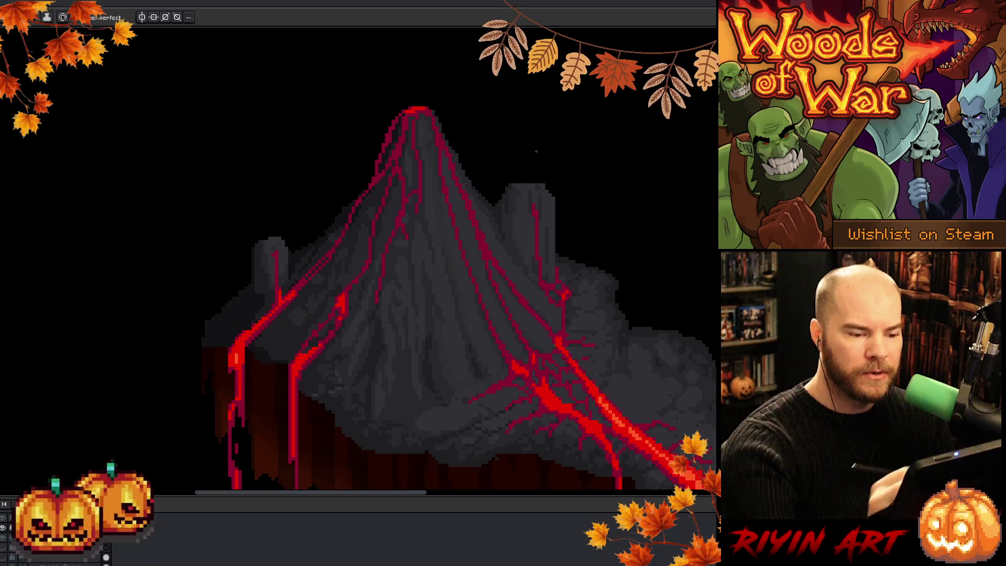
# Sample a rock colour with Alt and keep shading the volcano's dark slopes.
pyautogui.press('alt')
pyautogui.click(551, 195)
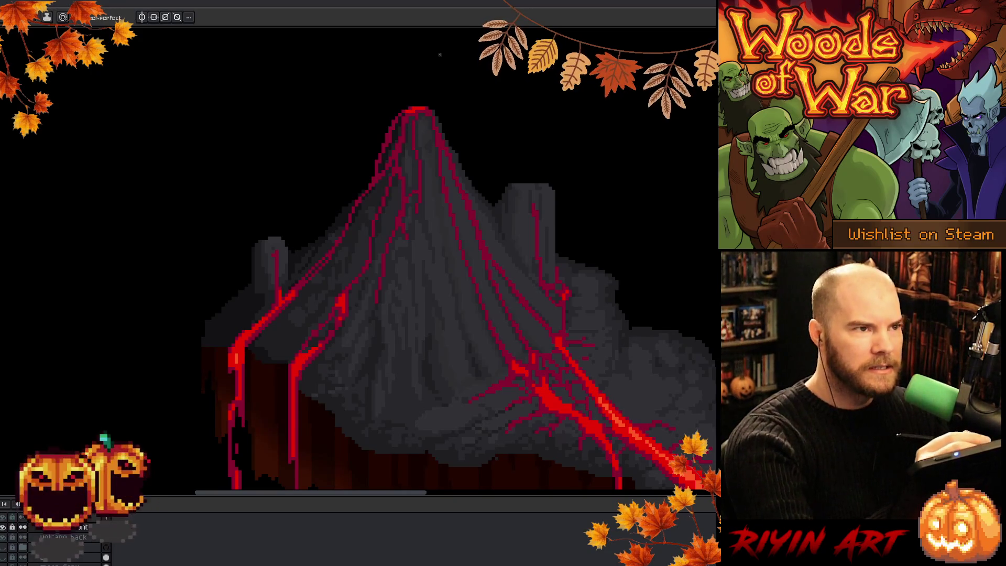
# Pan over the volcano's lower slopes and paint details along the lava flow toward the base.
pyautogui.moveTo(476, 231)
pyautogui.mouseDown()
pyautogui.moveTo(386, 175)
pyautogui.moveTo(494, 279)
pyautogui.mouseUp()
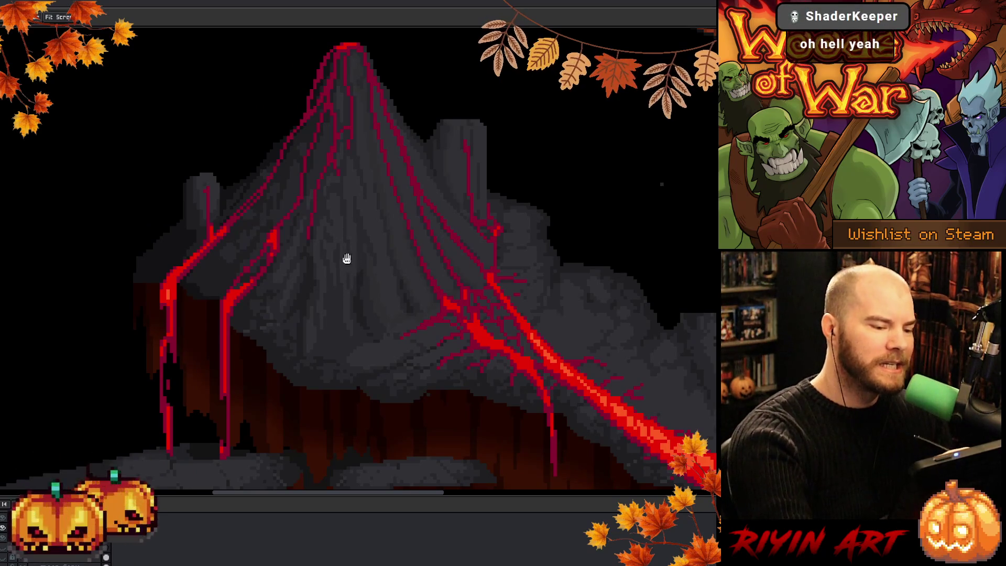
pyautogui.press('b')
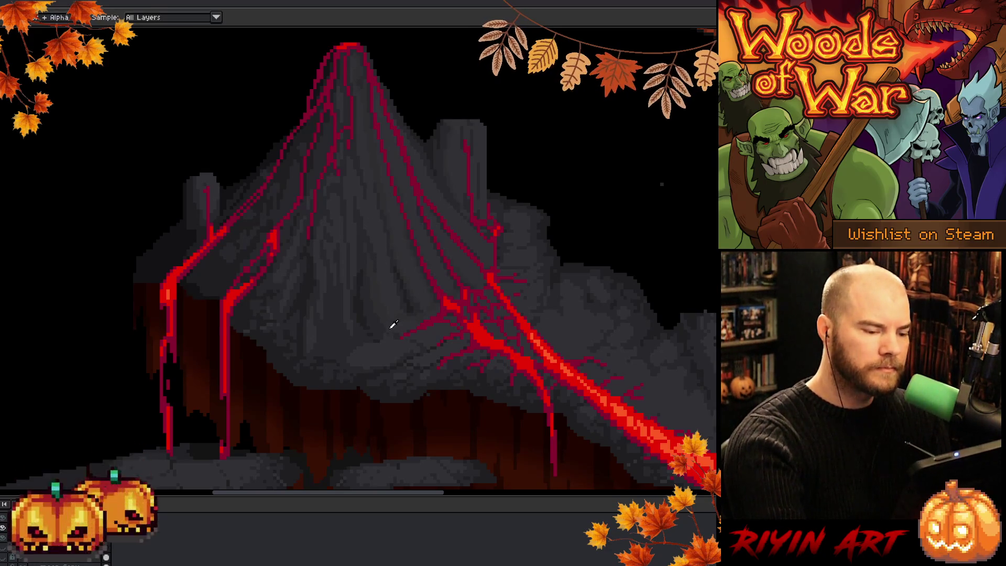
pyautogui.hscroll(5, 385, 334)
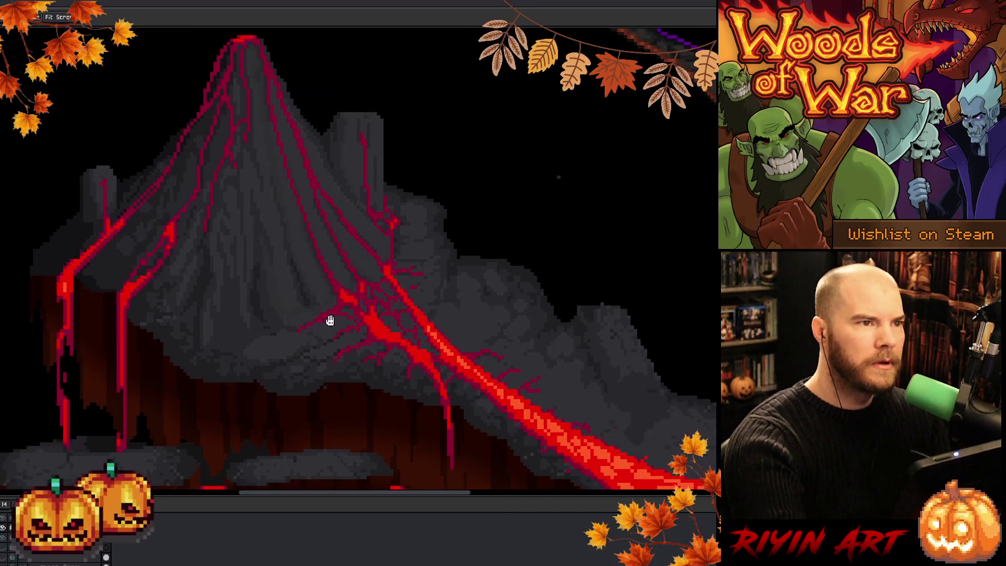
# Zoom out and pan so the volcano, cracked lava lake and demonic tree all fit on screen.
pyautogui.scroll(-1, 341, 359)
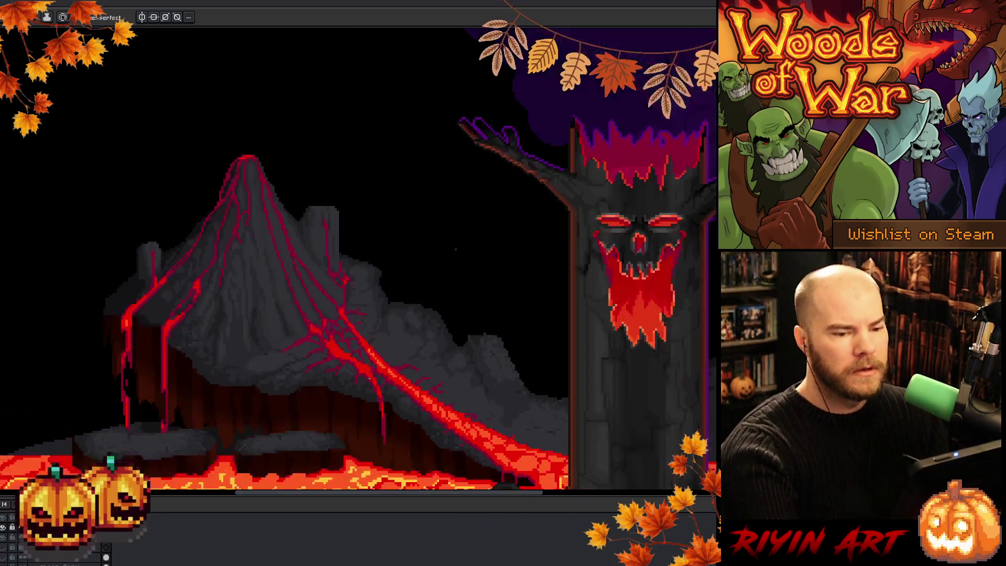
pyautogui.scroll(-2, 360, 299)
pyautogui.hscroll(2, 359, 299)
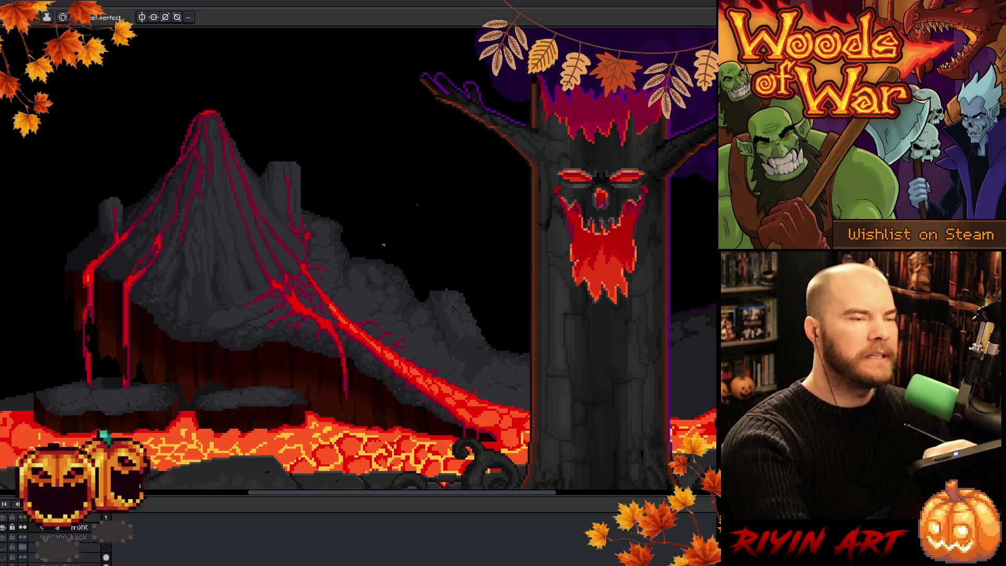
pyautogui.moveTo(363, 307); pyautogui.dragTo(405, 351)
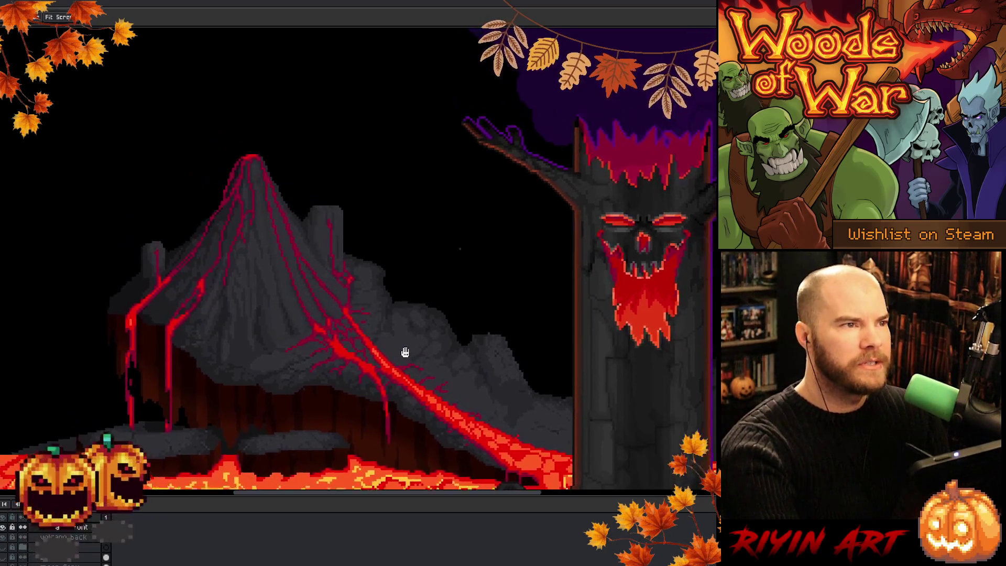
# Zoom in and draw red lava drips down the volcano's left cliff face, then fit the scene with Ctrl+0.
pyautogui.moveTo(366, 277); pyautogui.dragTo(433, 303)
pyautogui.press('b')
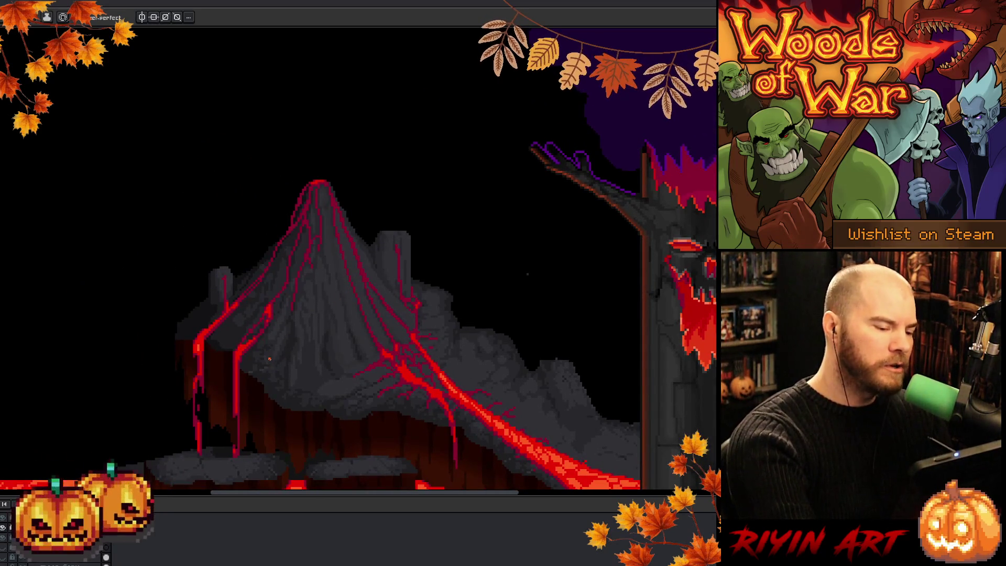
pyautogui.scroll(1, 268, 357)
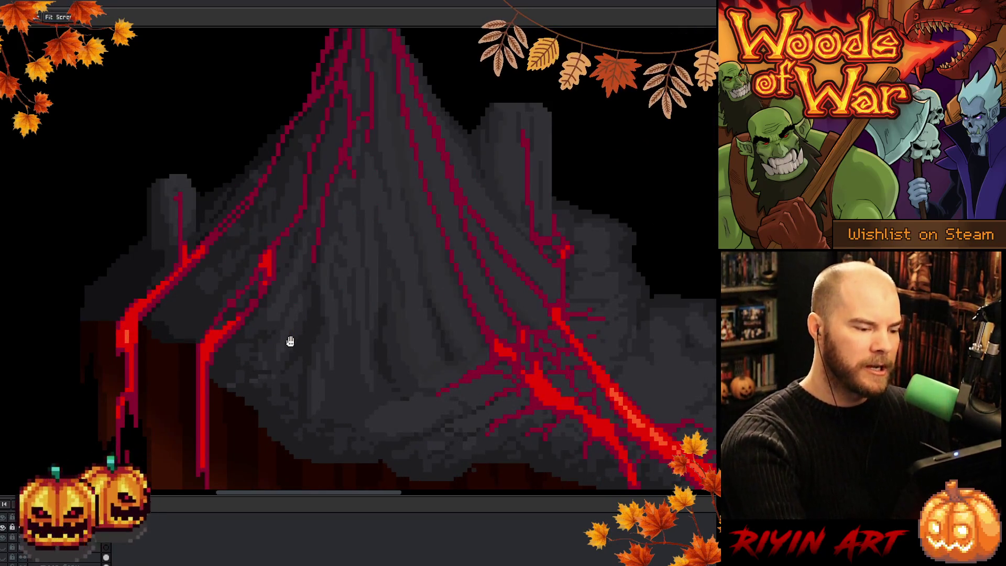
pyautogui.scroll(1, 288, 341)
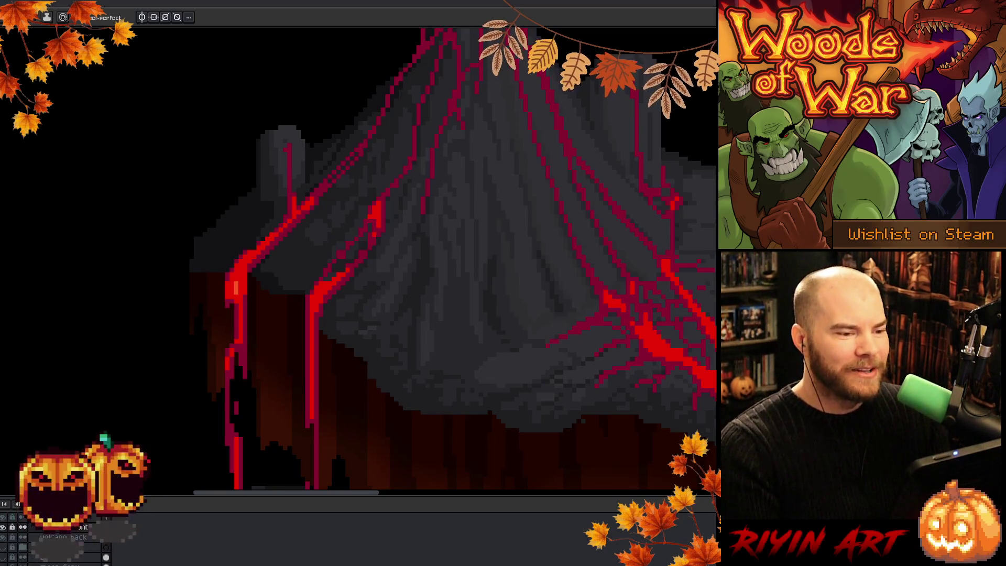
pyautogui.hotkey('ctrl', '0')
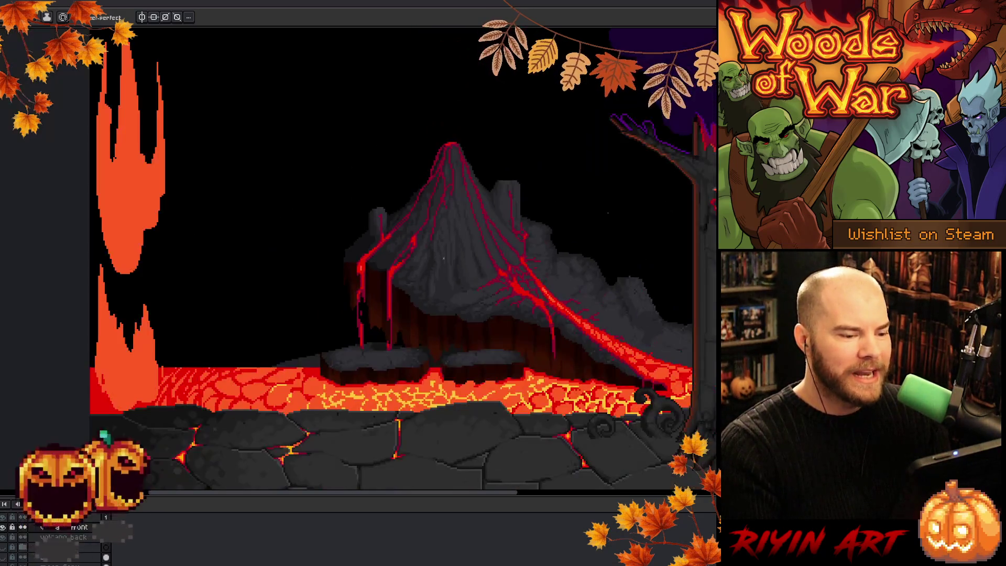
# Pan to the demonic tree and zoom in close on its glowing red eyes and mouth.
pyautogui.moveTo(514, 292)
pyautogui.mouseDown()
pyautogui.moveTo(419, 345)
pyautogui.moveTo(372, 321)
pyautogui.mouseUp()
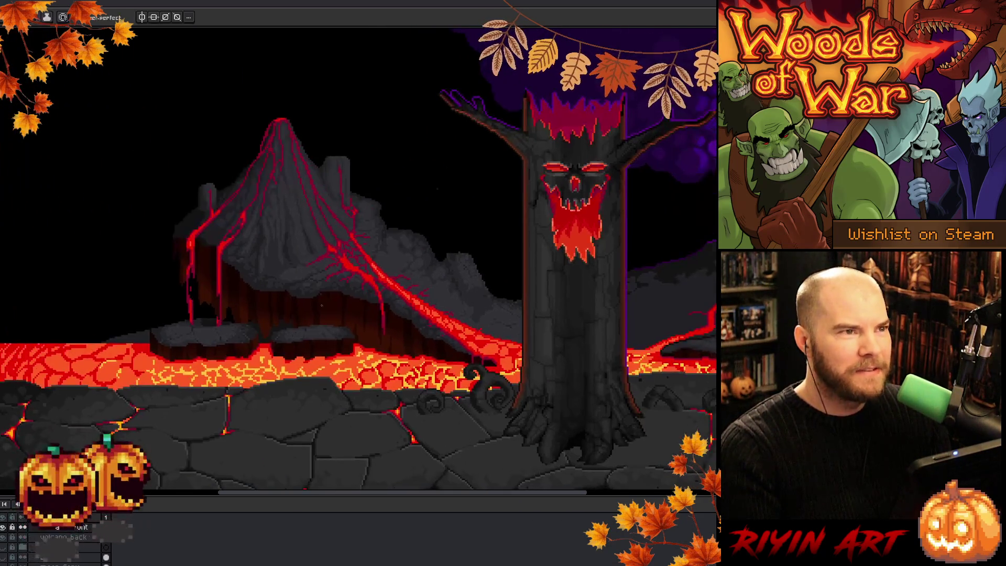
pyautogui.scroll(2, 335, 288)
pyautogui.scroll(-2, 335, 288)
pyautogui.scroll(3, 323, 325)
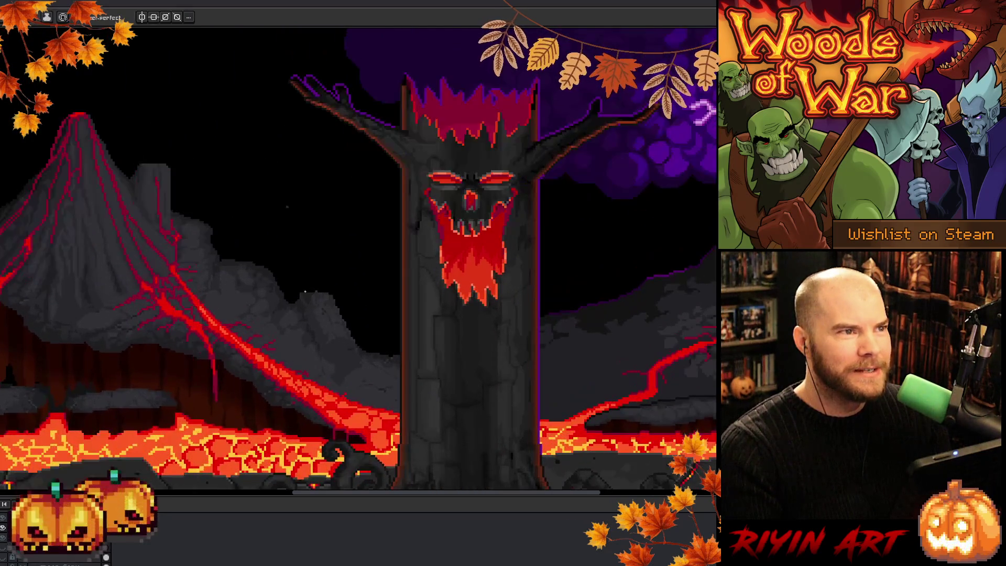
pyautogui.scroll(2, 322, 326)
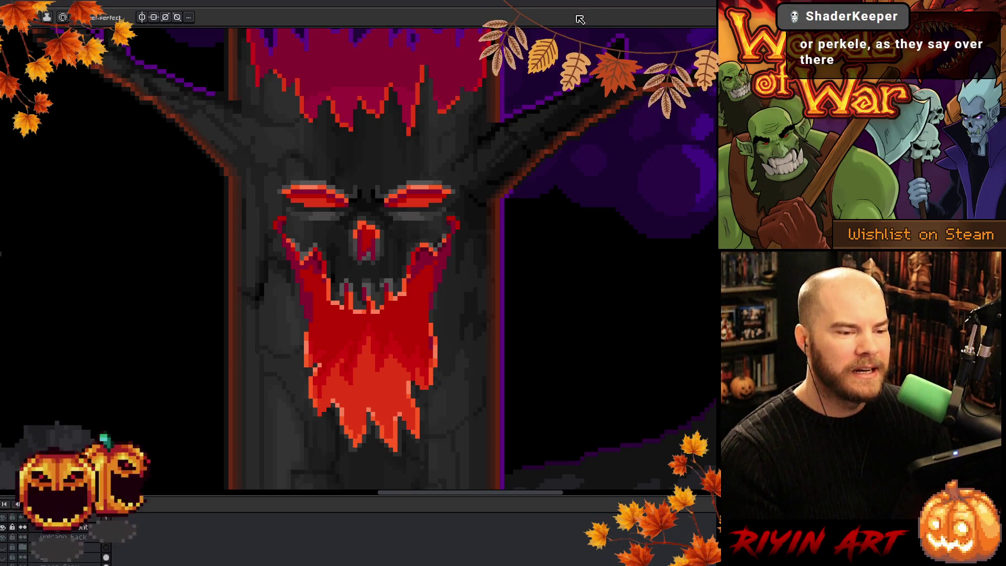
pyautogui.scroll(-1, 430, 210)
pyautogui.scroll(1, 430, 210)
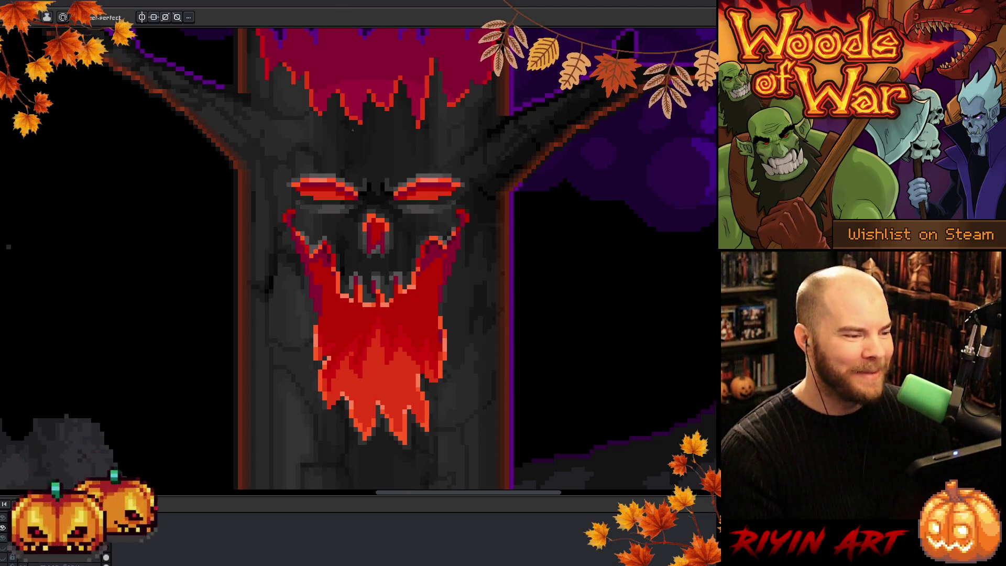
pyautogui.scroll(-1, 360, 244)
pyautogui.scroll(2, 529, 194)
pyautogui.scroll(-1, 529, 194)
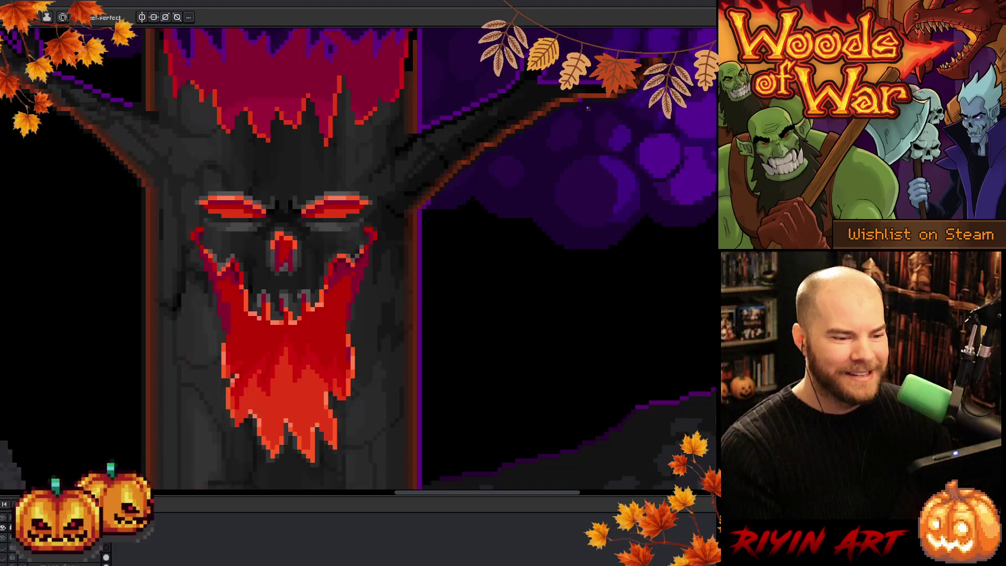
pyautogui.scroll(1, 602, 162)
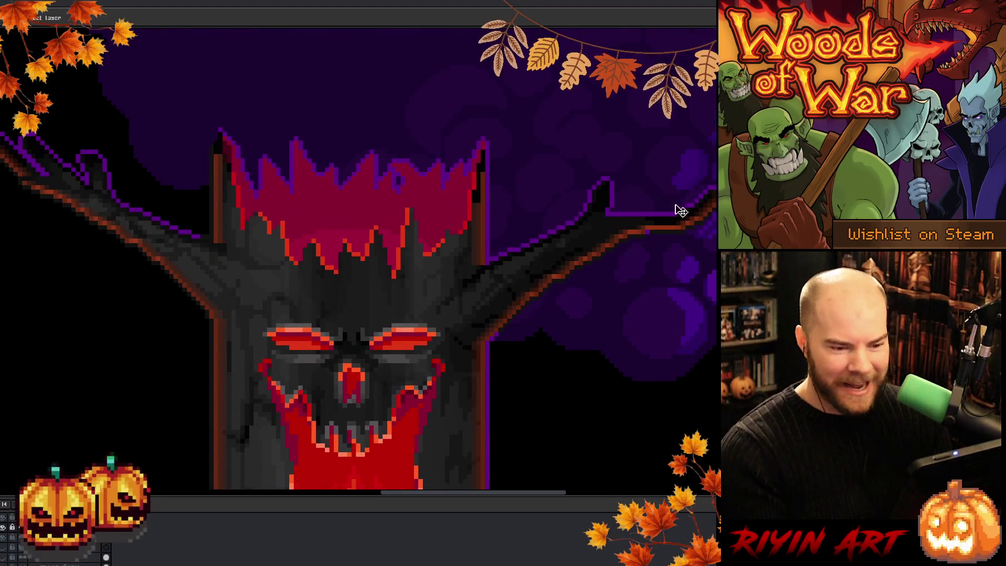
pyautogui.scroll(3, 658, 234)
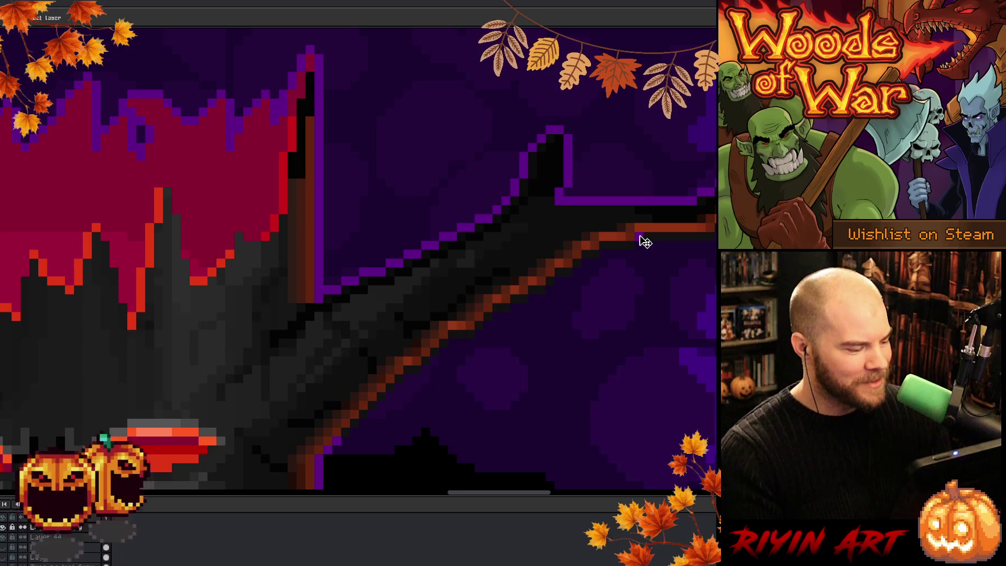
pyautogui.scroll(-3, 637, 288)
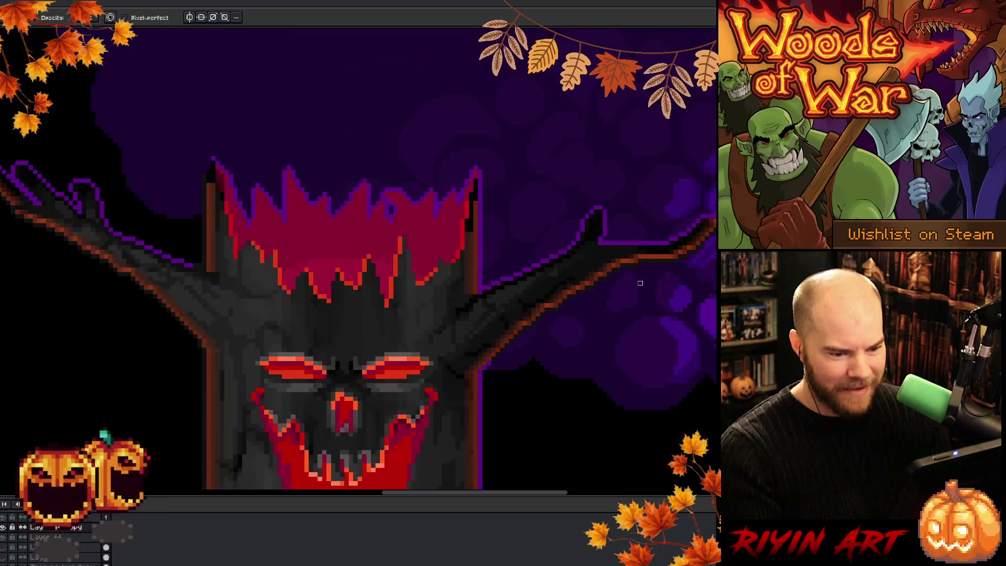
pyautogui.moveTo(598, 303); pyautogui.dragTo(707, 268)
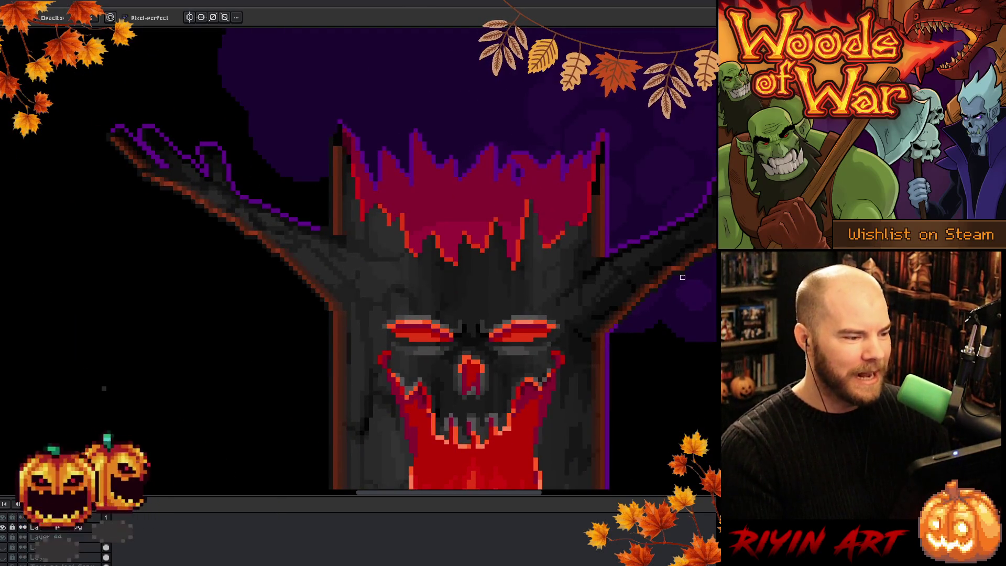
pyautogui.scroll(-2, 683, 278)
pyautogui.moveTo(662, 370); pyautogui.dragTo(552, 242)
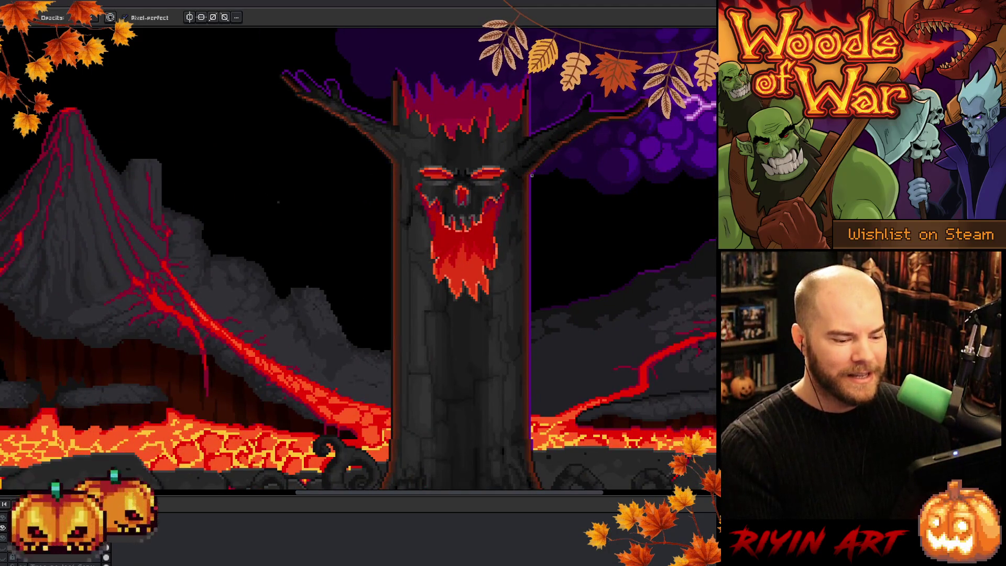
pyautogui.scroll(1, 532, 176)
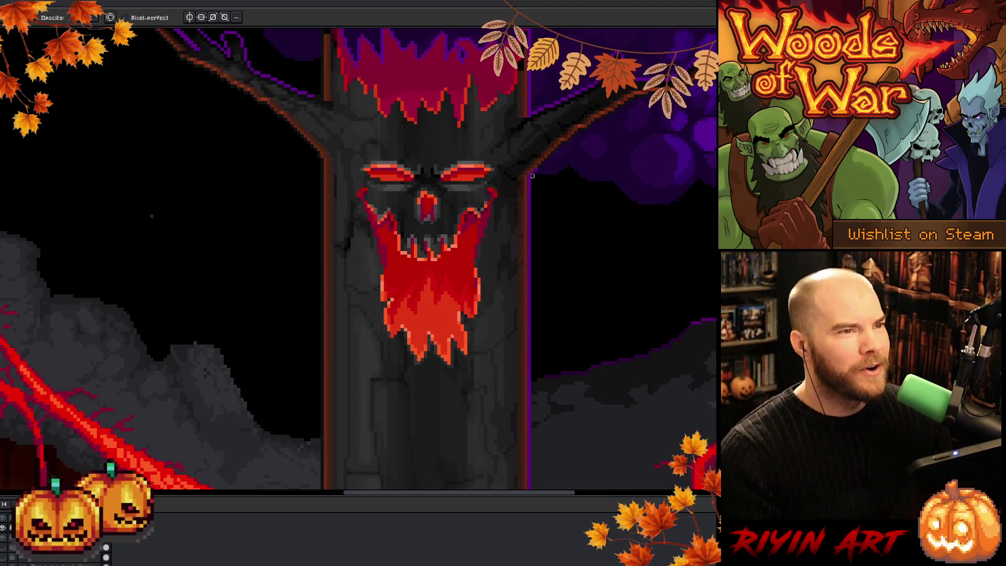
pyautogui.scroll(-2, 539, 179)
pyautogui.moveTo(421, 270); pyautogui.dragTo(471, 276)
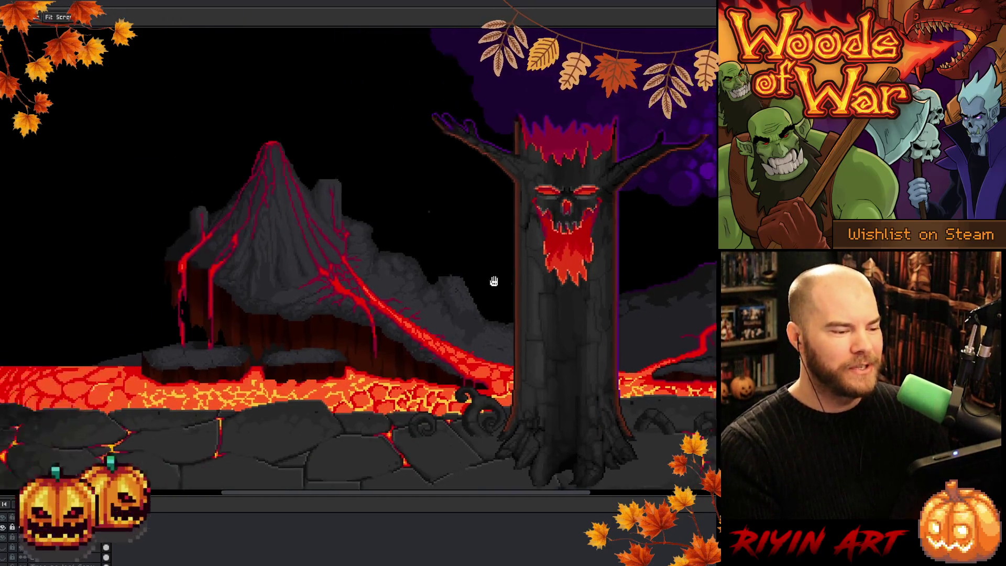
pyautogui.scroll(1, 472, 276)
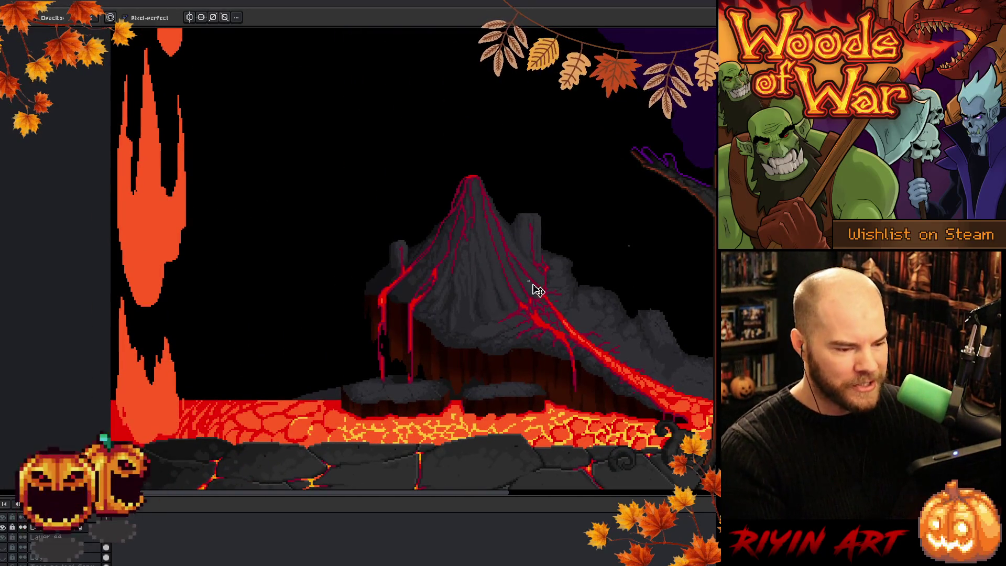
pyautogui.scroll(2, 534, 285)
pyautogui.scroll(-1, 603, 362)
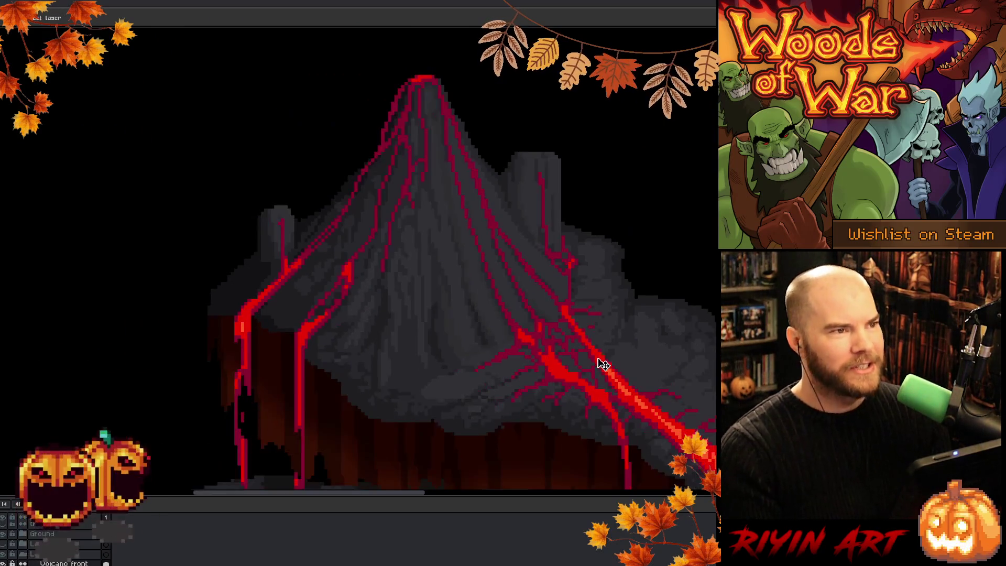
pyautogui.moveTo(587, 355); pyautogui.dragTo(447, 351)
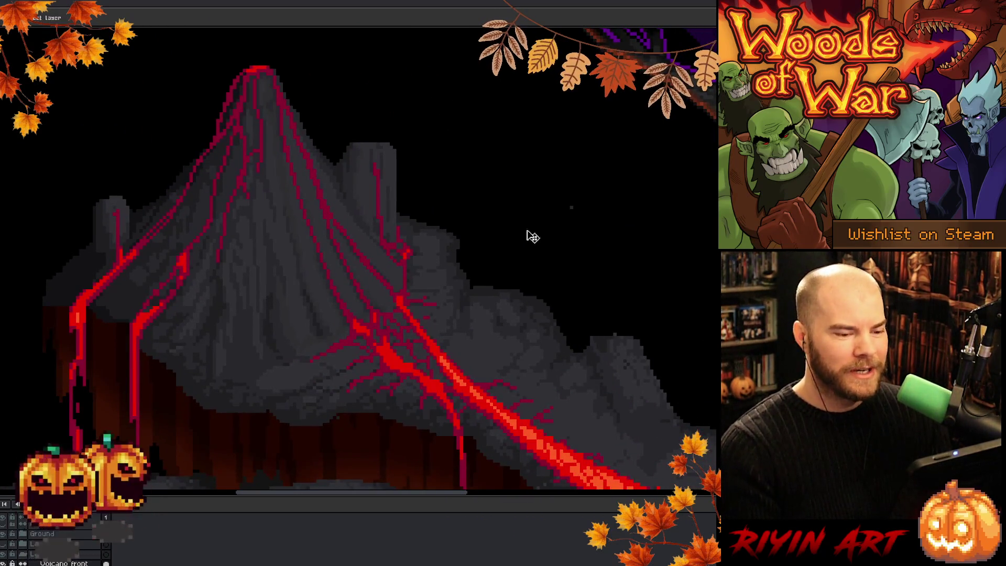
pyautogui.scroll(2, 583, 213)
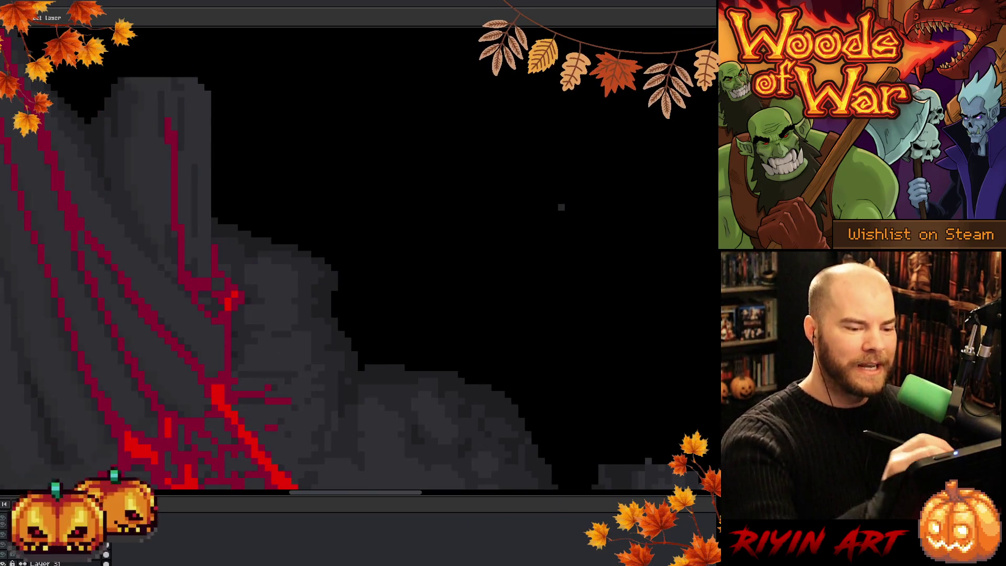
# Create blank Layer 31 with Shift+N, then zoom out to check the whole volcano.
pyautogui.hotkey('shift', 'n')
pyautogui.press('b')
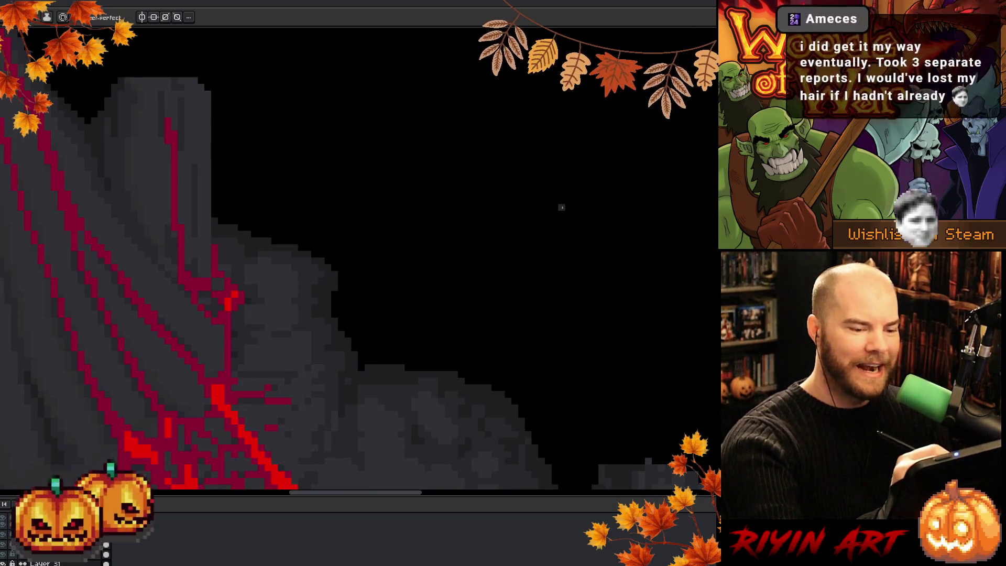
pyautogui.press('e')
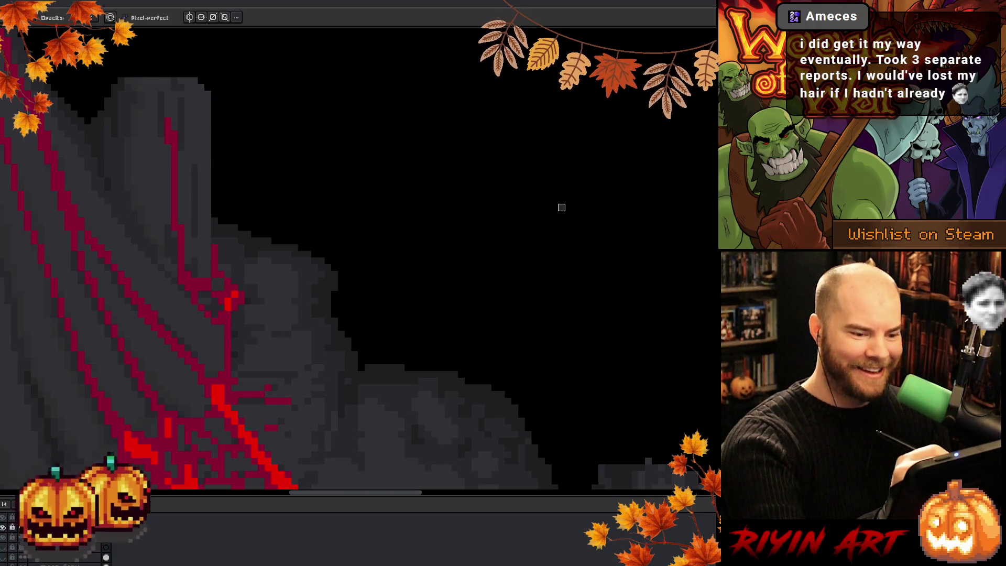
pyautogui.scroll(-3, 561, 198)
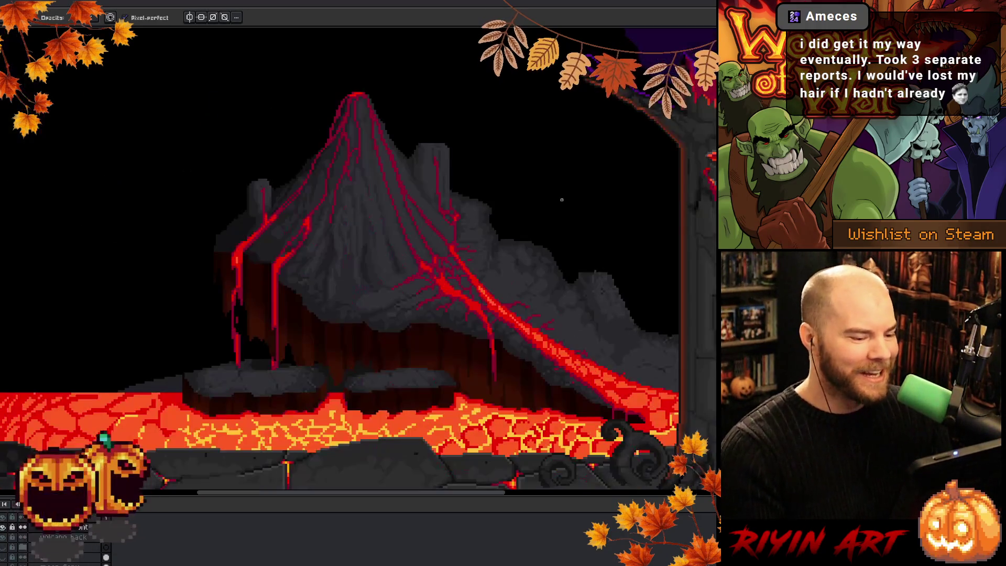
pyautogui.scroll(4, 521, 304)
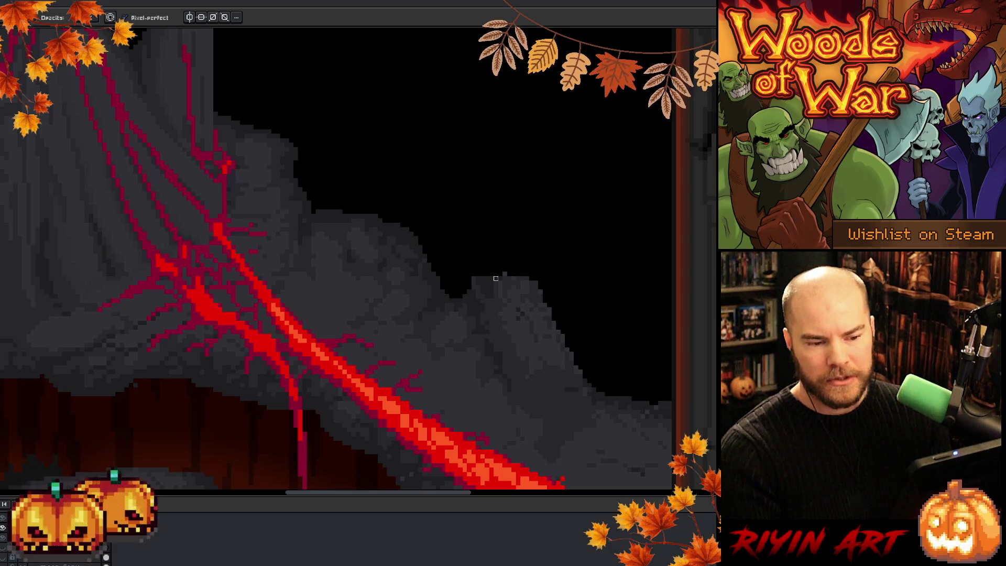
pyautogui.scroll(-2, 496, 278)
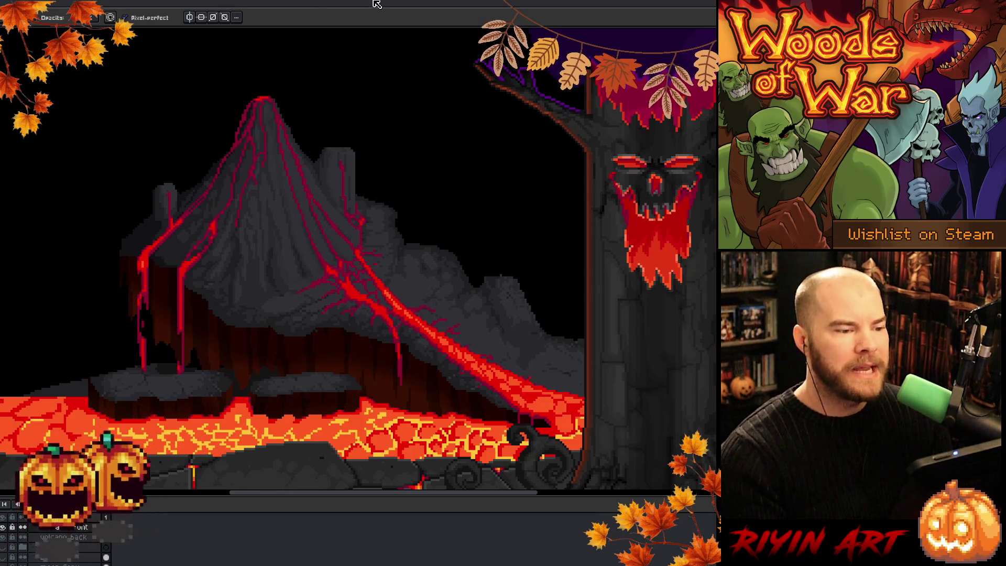
# Pan the canvas across the lava scene.
pyautogui.moveTo(435, 275); pyautogui.dragTo(315, 308)
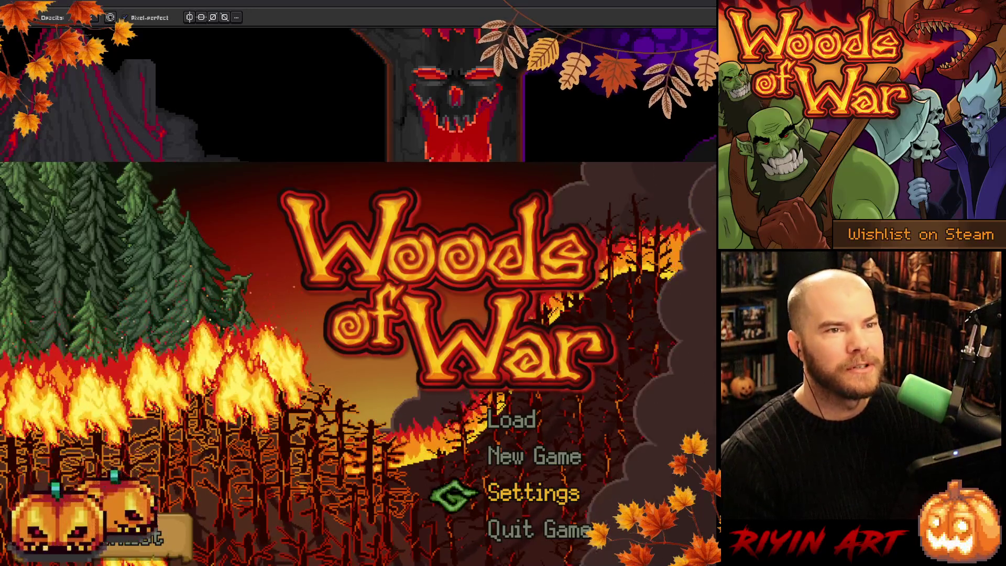
# Open the game's Settings panel and scroll through its options.
pyautogui.click(523, 489)
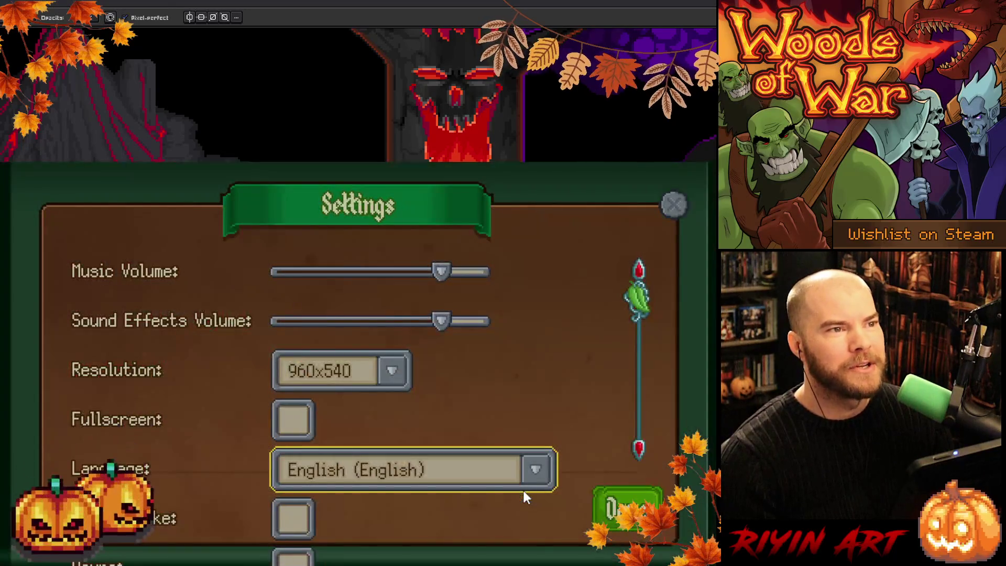
pyautogui.scroll(-2, 537, 356)
pyautogui.scroll(2, 540, 355)
pyautogui.scroll(-2, 550, 367)
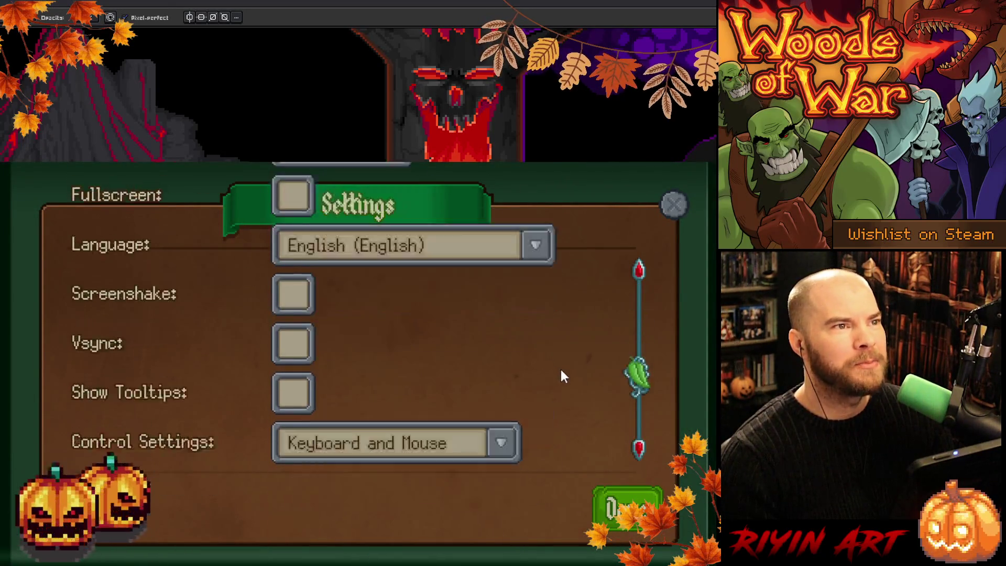
pyautogui.scroll(2, 560, 371)
pyautogui.moveTo(441, 271)
pyautogui.mouseDown()
pyautogui.moveTo(302, 270)
pyautogui.moveTo(511, 283)
pyautogui.moveTo(325, 322)
pyautogui.moveTo(438, 320)
pyautogui.mouseUp()
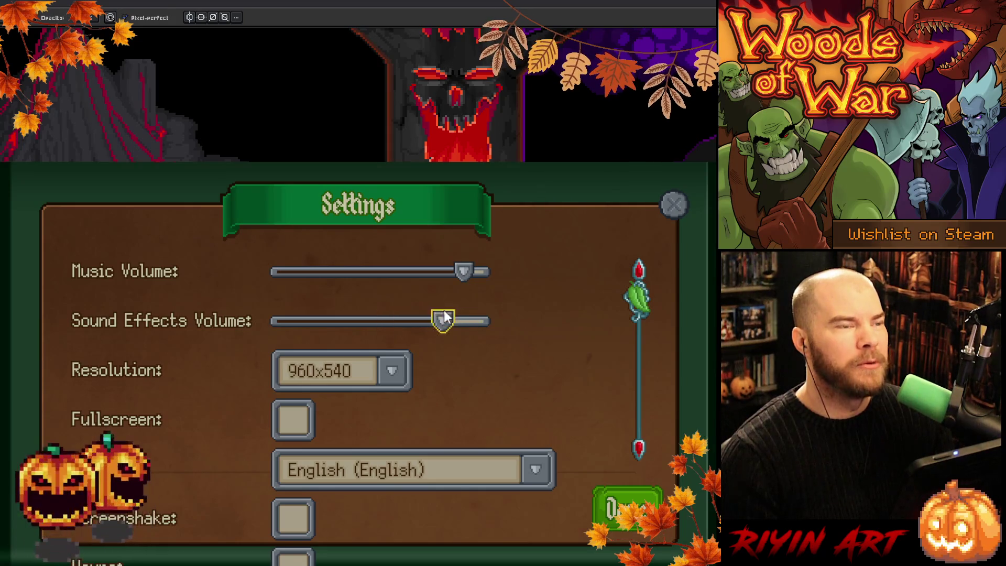
pyautogui.moveTo(464, 271)
pyautogui.mouseDown()
pyautogui.moveTo(454, 283)
pyautogui.moveTo(479, 272)
pyautogui.mouseUp()
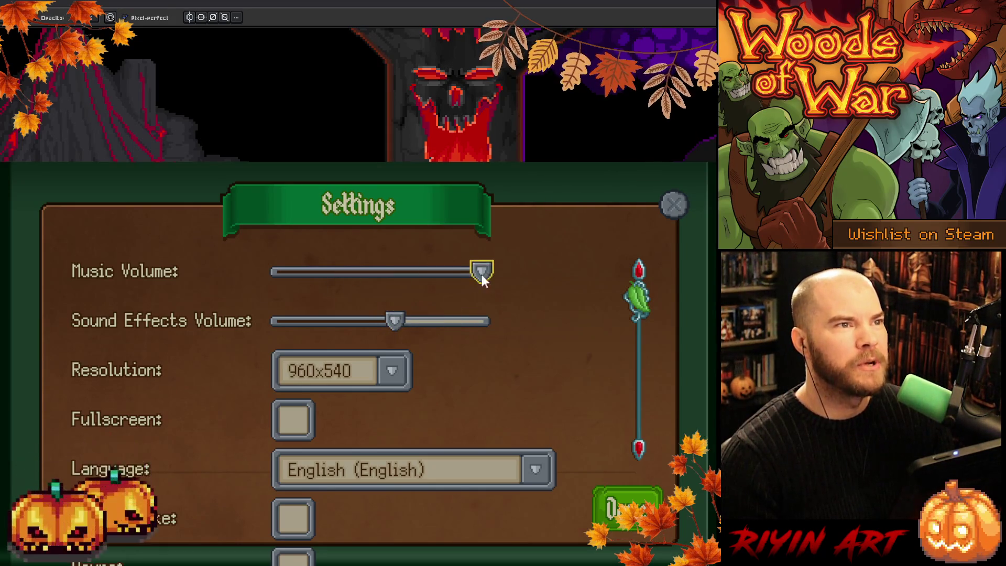
pyautogui.scroll(-2, 523, 315)
# Check the resolution and language lists, keeping 960x540 and English (English).
pyautogui.click(386, 279)
pyautogui.click(386, 278)
pyautogui.scroll(-1, 539, 286)
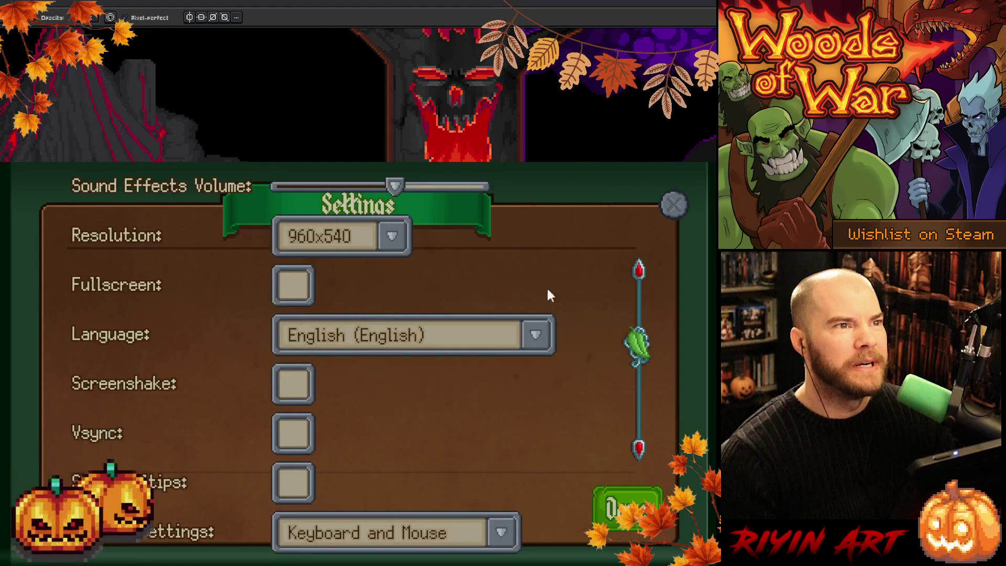
pyautogui.click(543, 321)
pyautogui.scroll(-1, 570, 296)
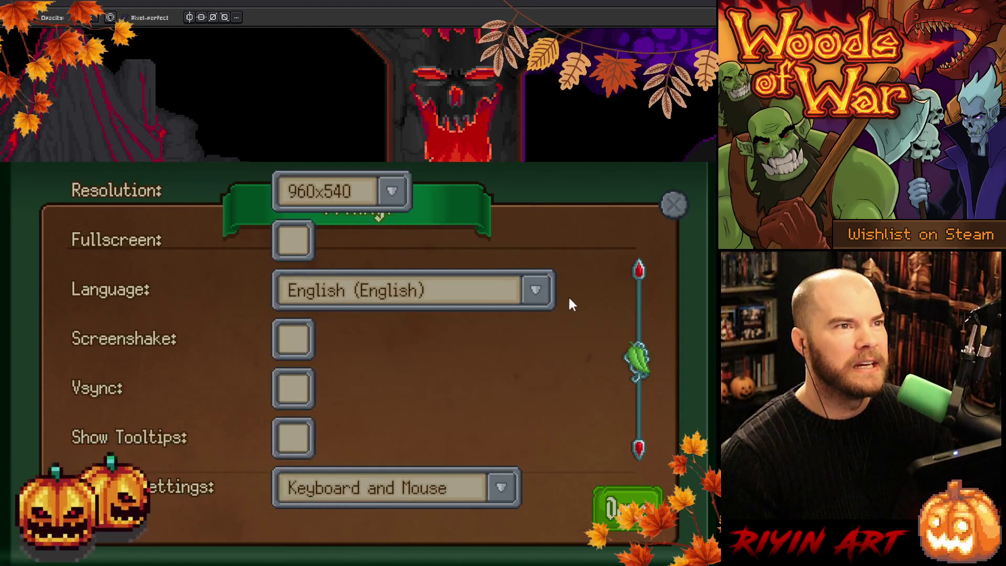
pyautogui.click(540, 296)
pyautogui.scroll(-8, 413, 348)
pyautogui.scroll(6, 427, 357)
pyautogui.scroll(2, 423, 354)
pyautogui.scroll(-9, 417, 355)
pyautogui.scroll(3, 419, 356)
pyautogui.scroll(3, 419, 356)
pyautogui.click(545, 310)
# Keep the Keyboard and Mouse control scheme and close Settings with Done.
pyautogui.scroll(-3, 560, 366)
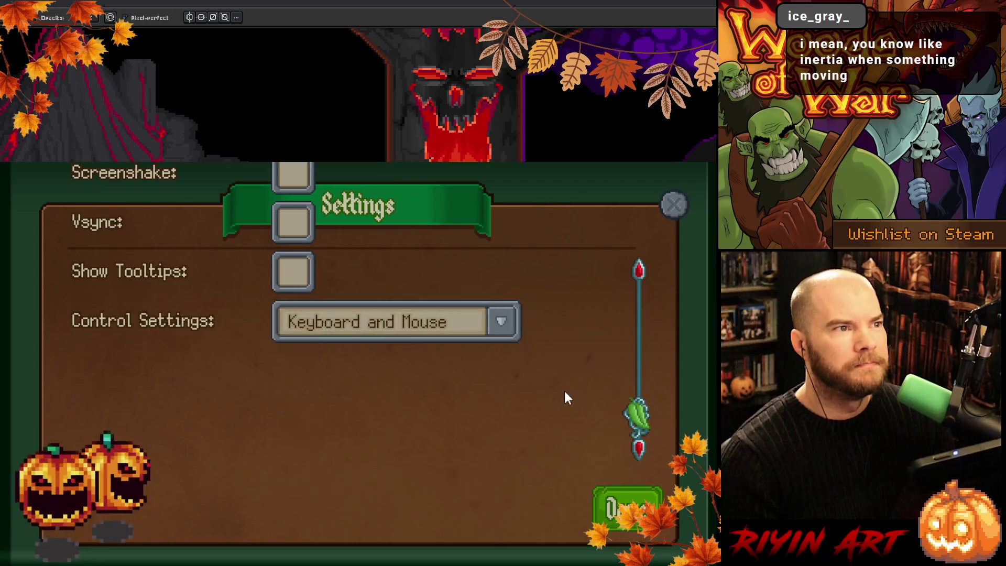
pyautogui.click(506, 327)
pyautogui.click(506, 328)
pyautogui.scroll(5, 524, 367)
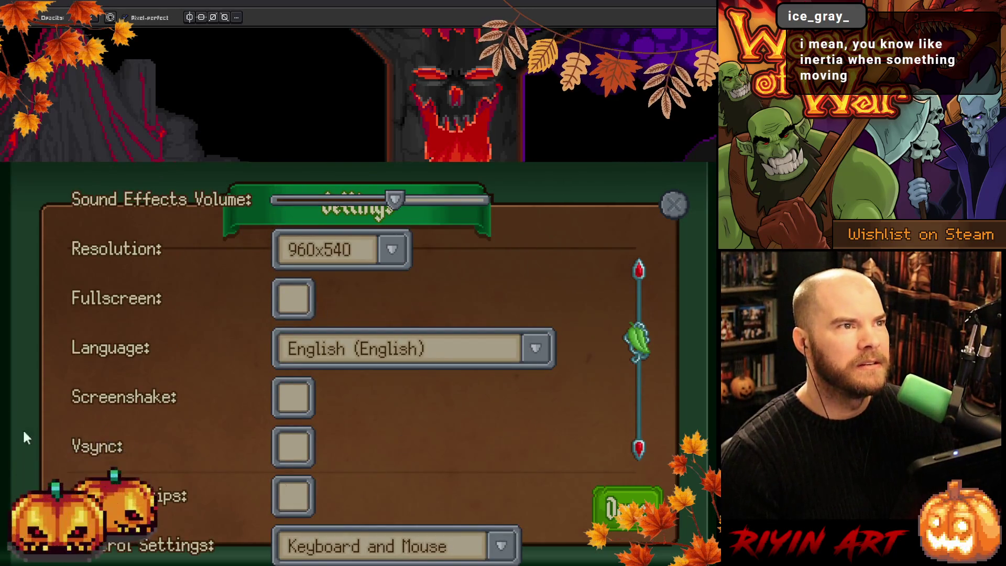
pyautogui.scroll(-4, 366, 335)
pyautogui.scroll(6, 400, 348)
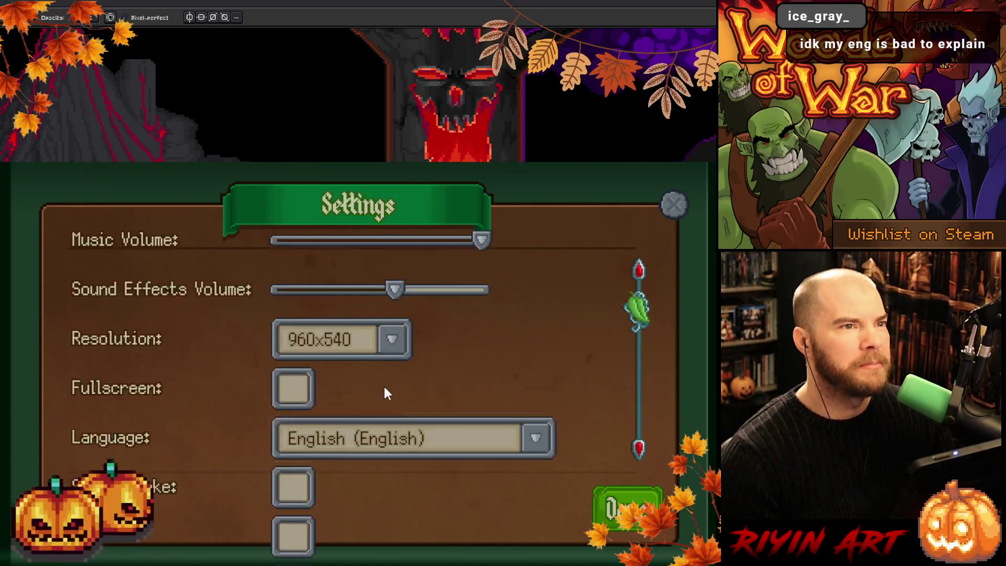
pyautogui.scroll(-4, 356, 395)
pyautogui.scroll(4, 356, 396)
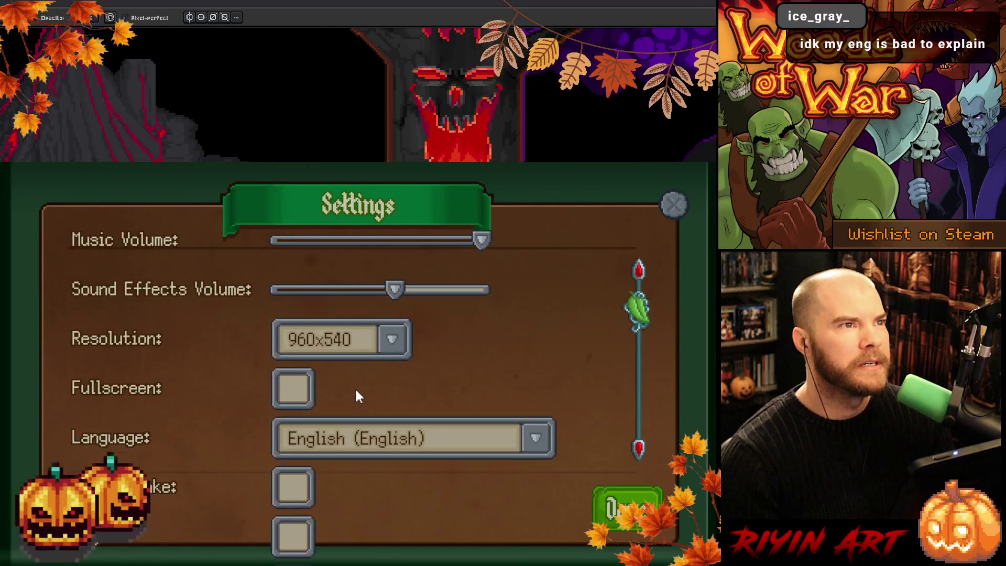
pyautogui.scroll(-5, 356, 396)
pyautogui.click(628, 508)
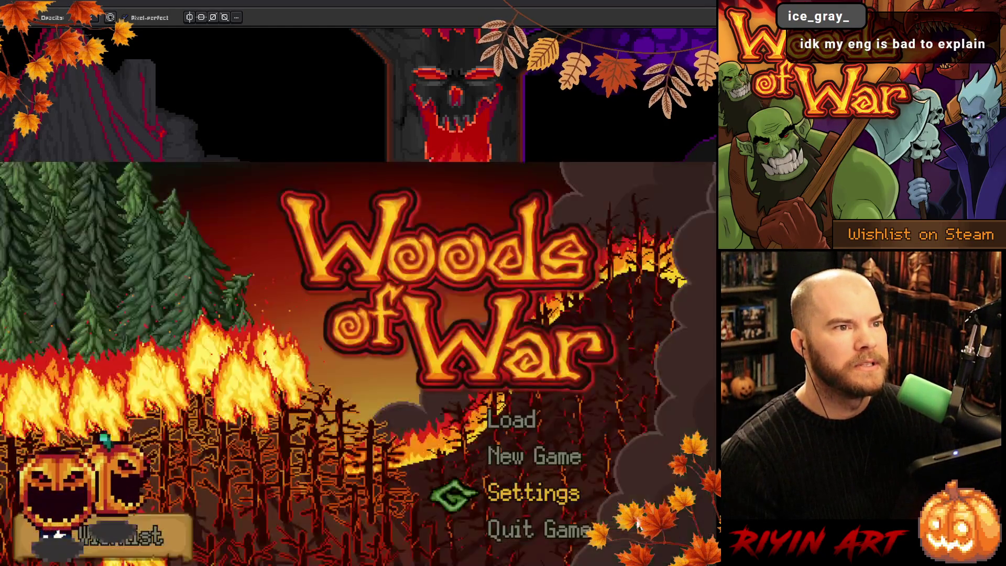
# Quit the game with Alt+F4, then zoom and pan Aseprite's view back onto the volcano with the pencil ready.
pyautogui.hotkey('alt', 'F4')
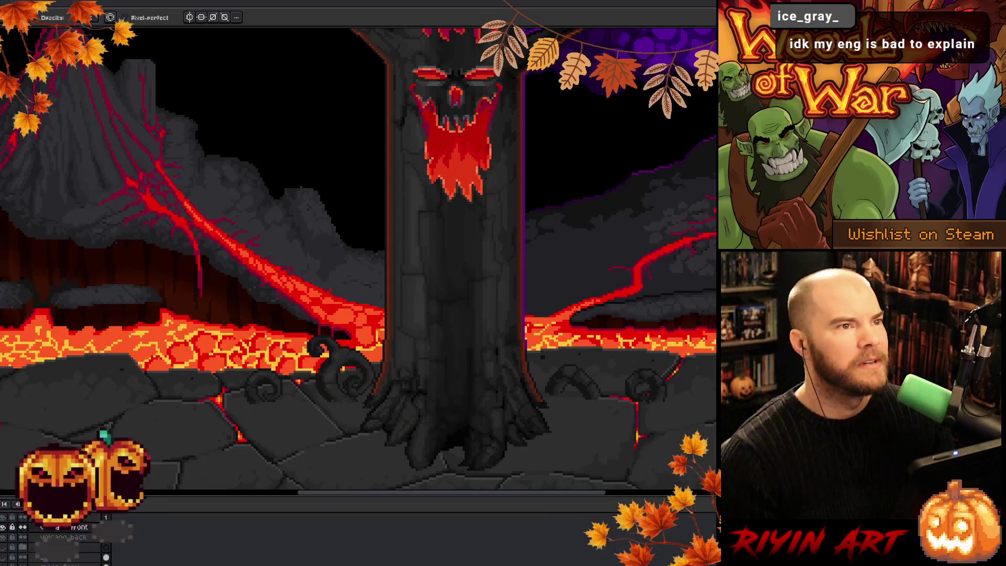
pyautogui.scroll(-2, 332, 302)
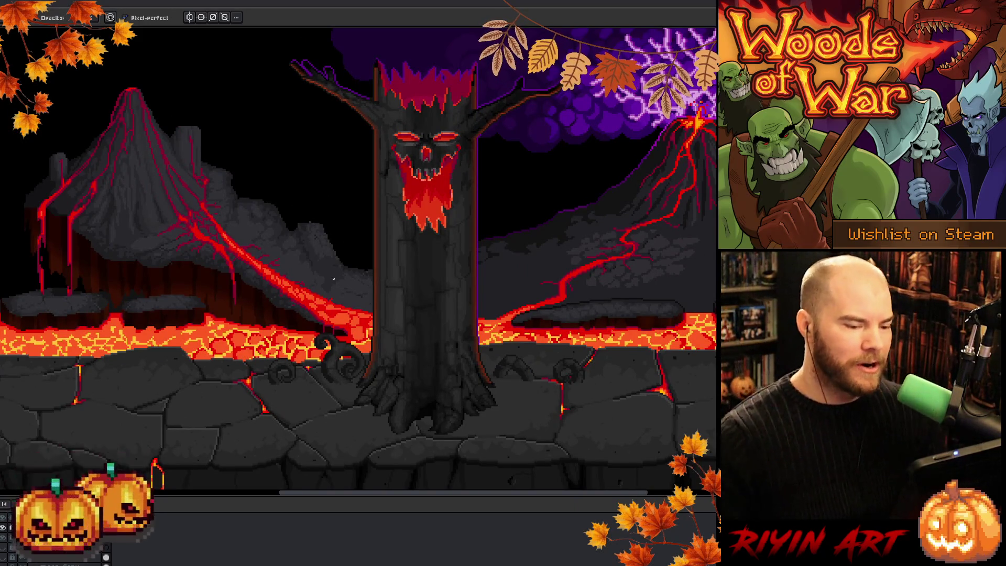
pyautogui.scroll(1, 314, 157)
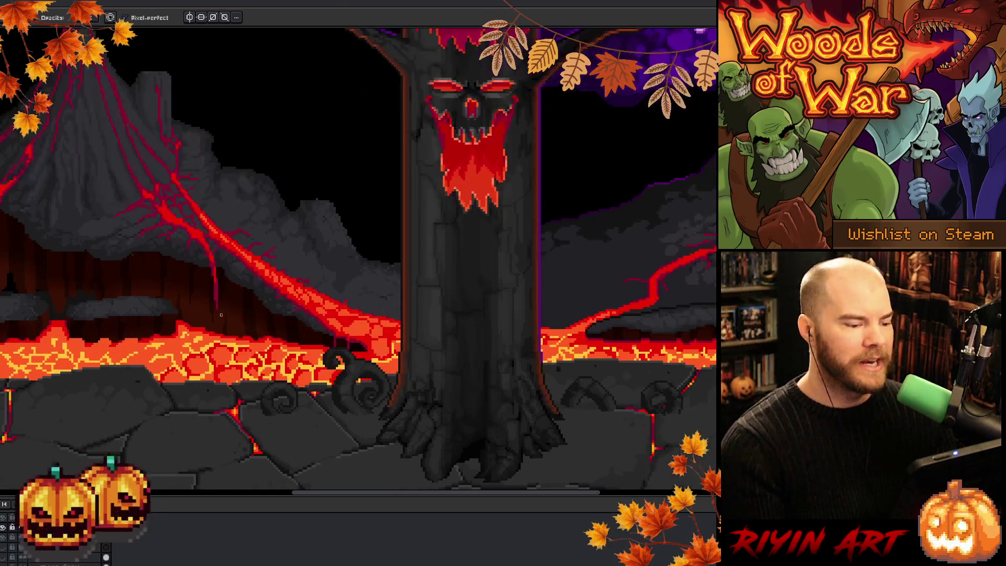
pyautogui.moveTo(247, 265); pyautogui.dragTo(512, 358)
pyautogui.press('b')
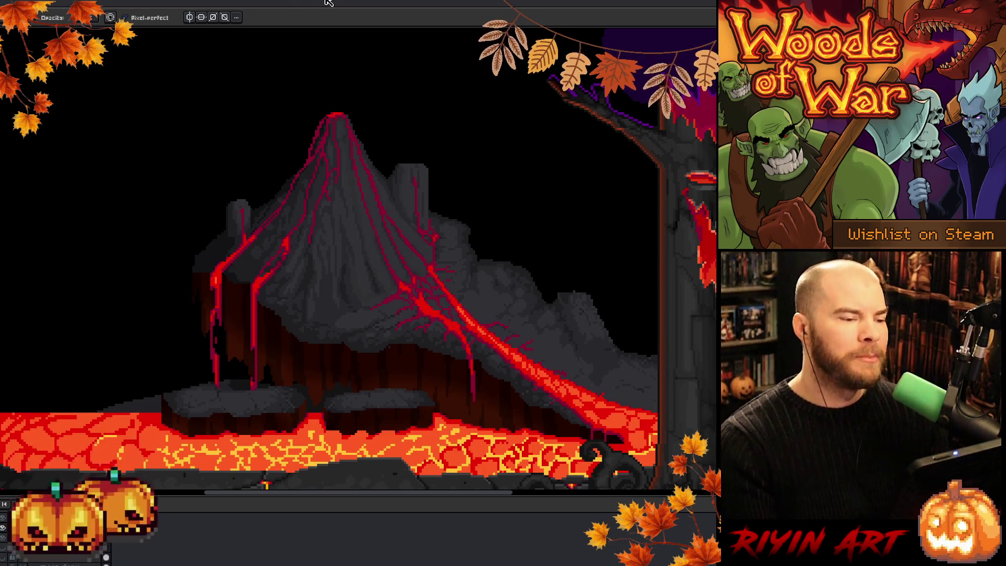
pyautogui.scroll(-1, 351, 277)
pyautogui.scroll(1, 288, 302)
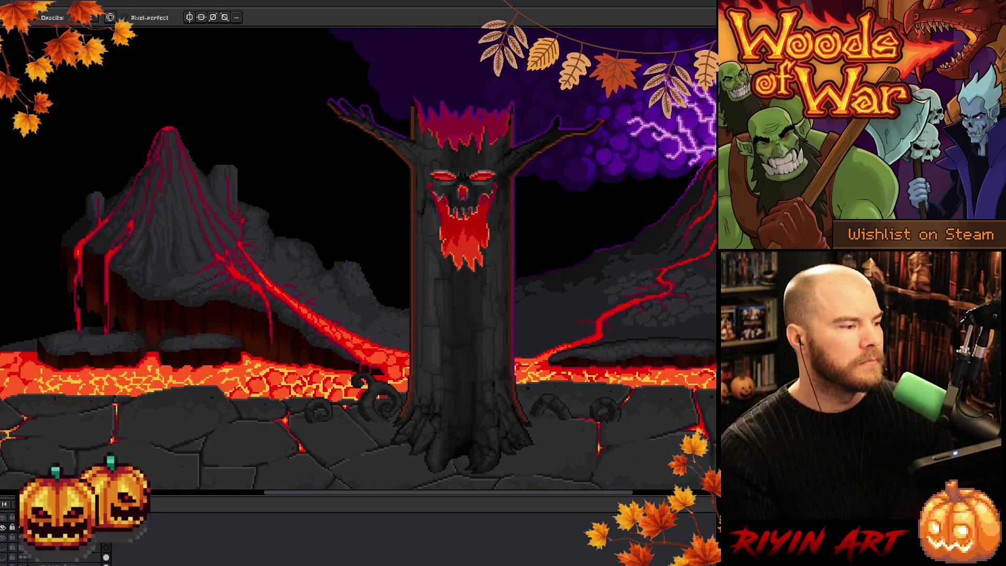
pyautogui.rightClick(365, 252)
pyautogui.press('Escape')
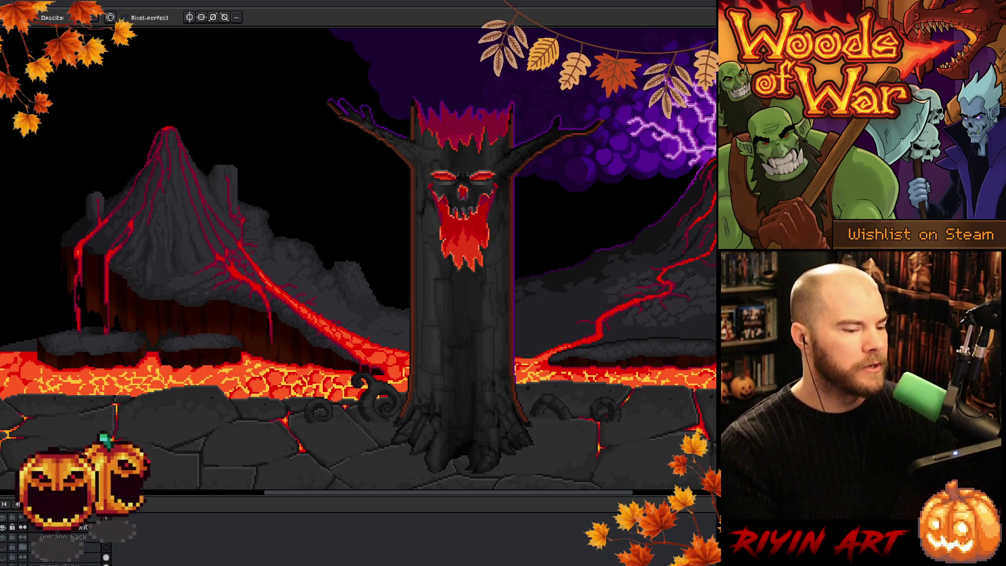
# Open Goblin_bomber_v15.aseprite from the project folder.
pyautogui.hotkey('ctrl', 'o')
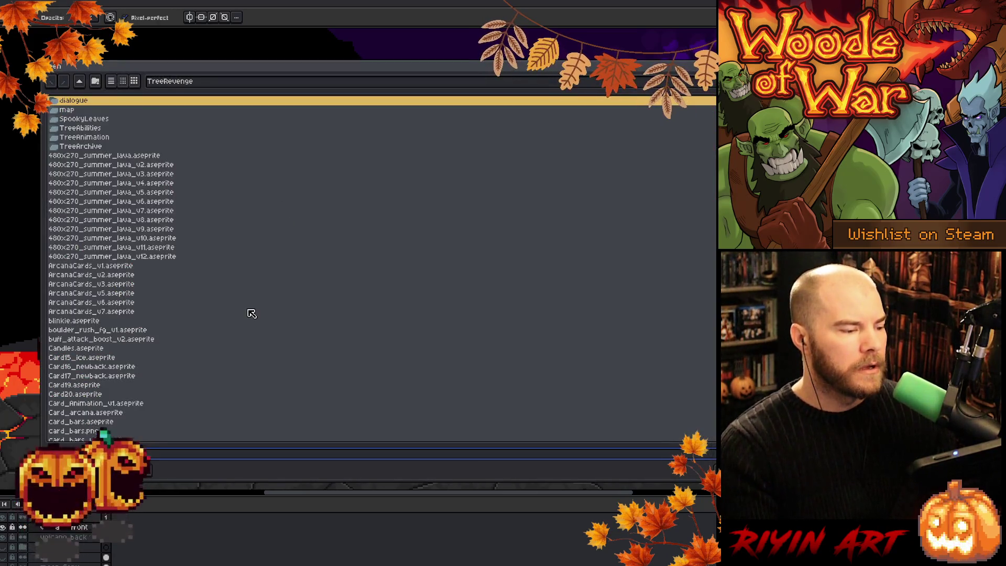
pyautogui.scroll(-3, 251, 313)
pyautogui.scroll(-5, 251, 314)
pyautogui.click(222, 306)
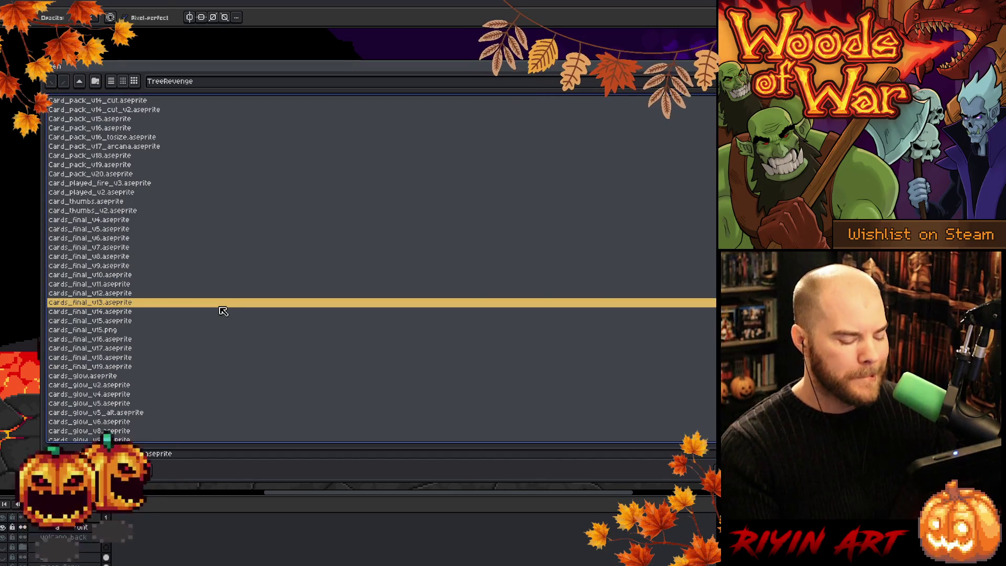
pyautogui.write('g')
pyautogui.scroll(-8, 224, 311)
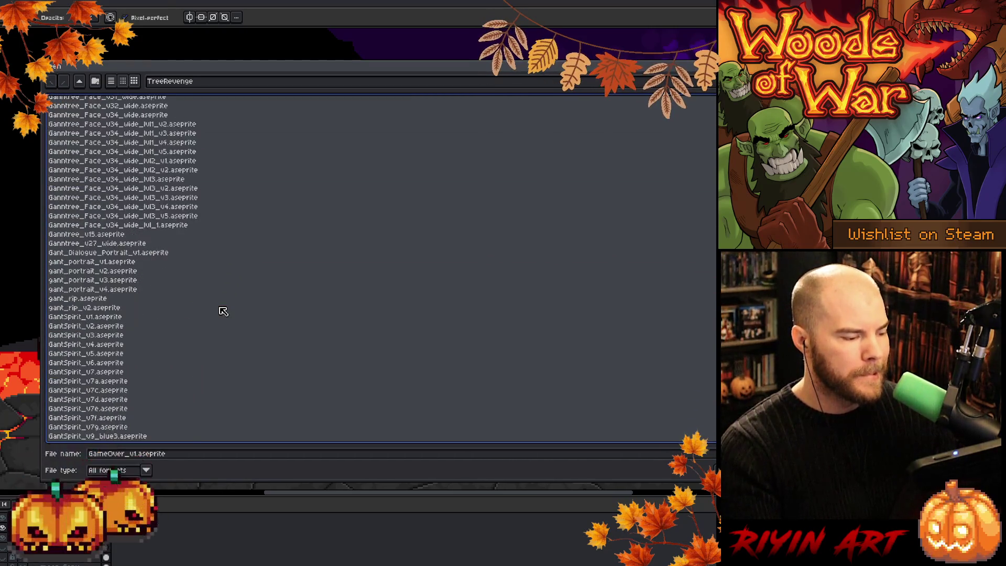
pyautogui.scroll(-15, 223, 312)
pyautogui.doubleClick(114, 253)
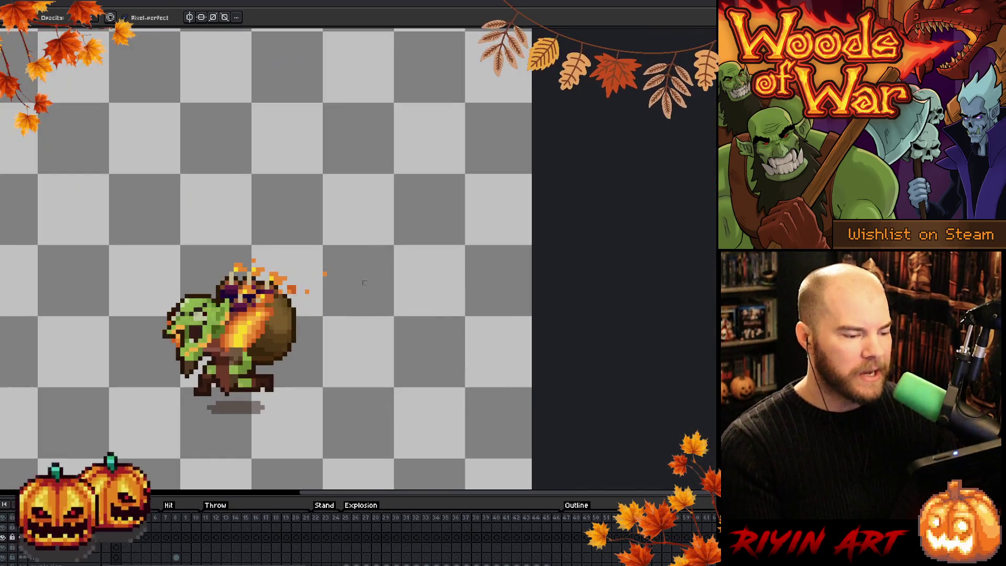
# Inspect the goblin bomber animation up close, then return to the volcano backdrop document.
pyautogui.scroll(2, 369, 282)
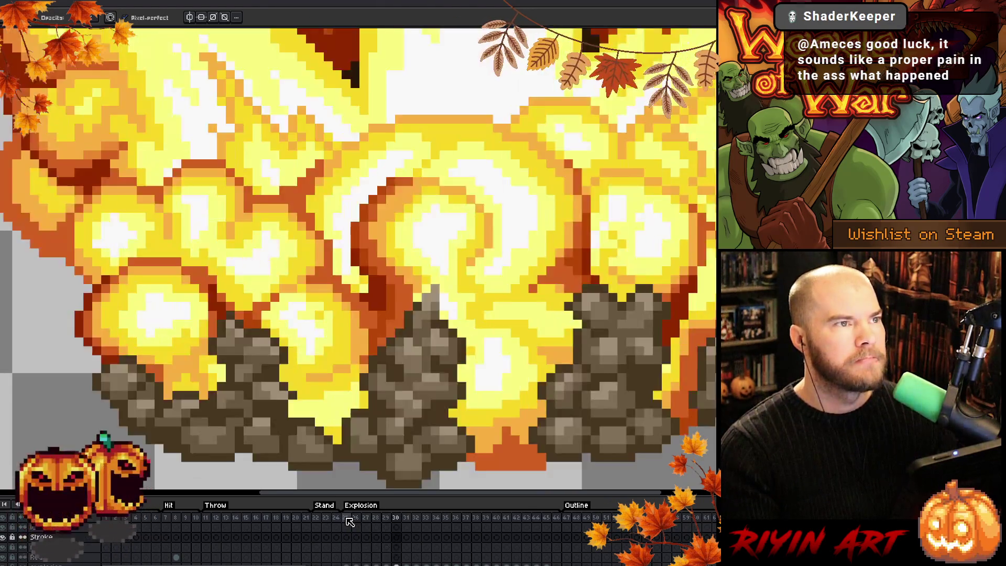
pyautogui.scroll(-3, 401, 290)
pyautogui.moveTo(401, 290); pyautogui.dragTo(363, 313)
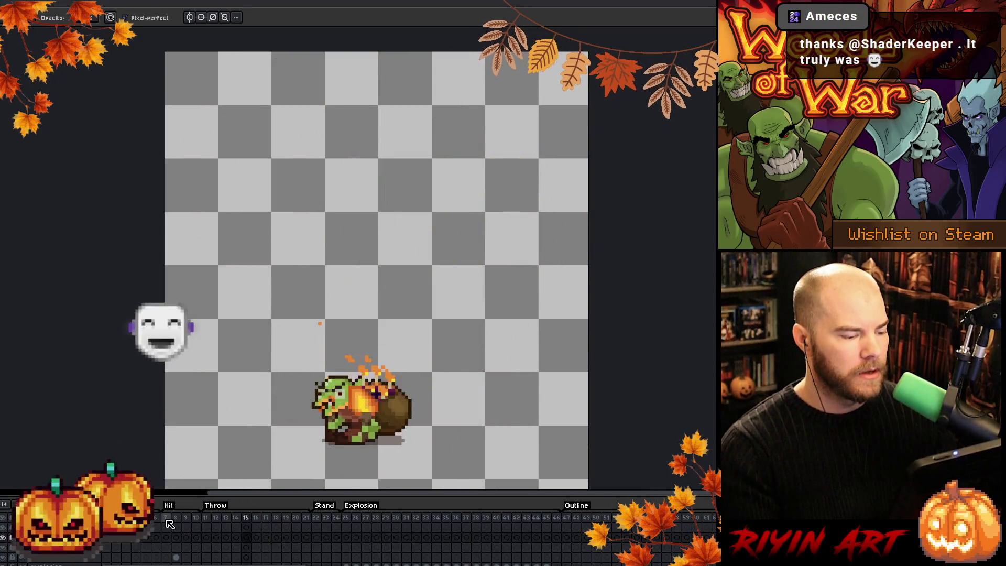
pyautogui.scroll(3, 263, 395)
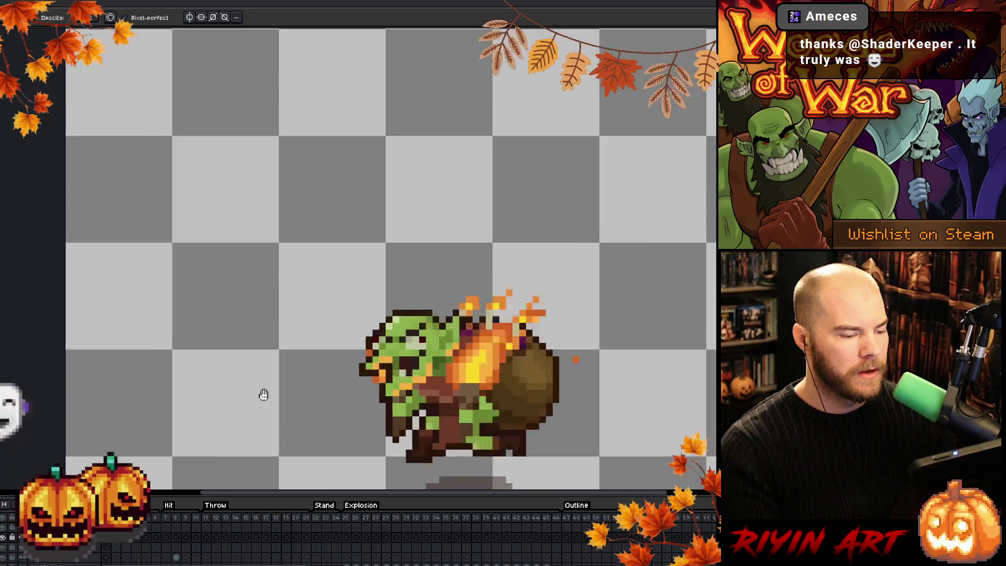
pyautogui.scroll(3, 268, 321)
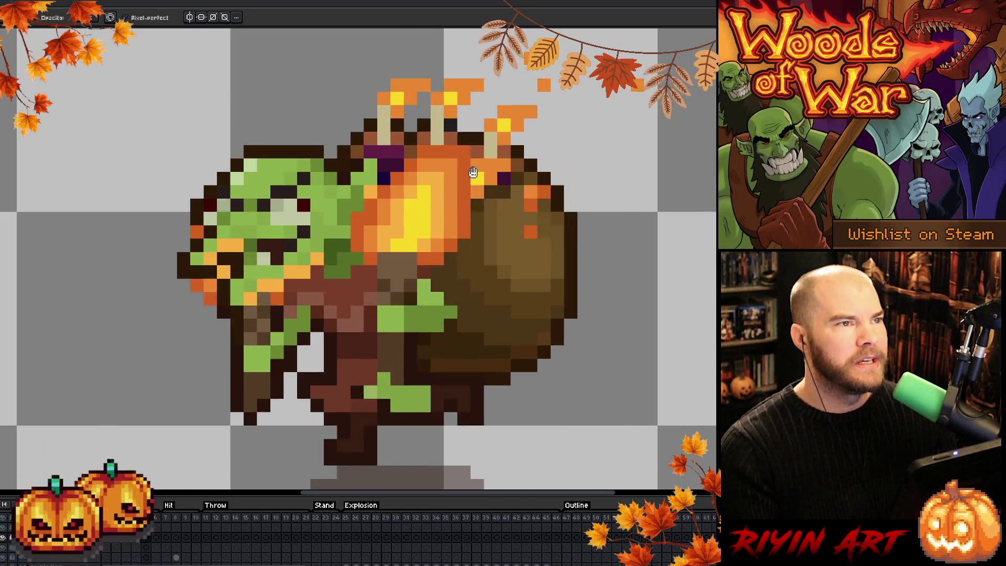
pyautogui.scroll(-2, 371, 379)
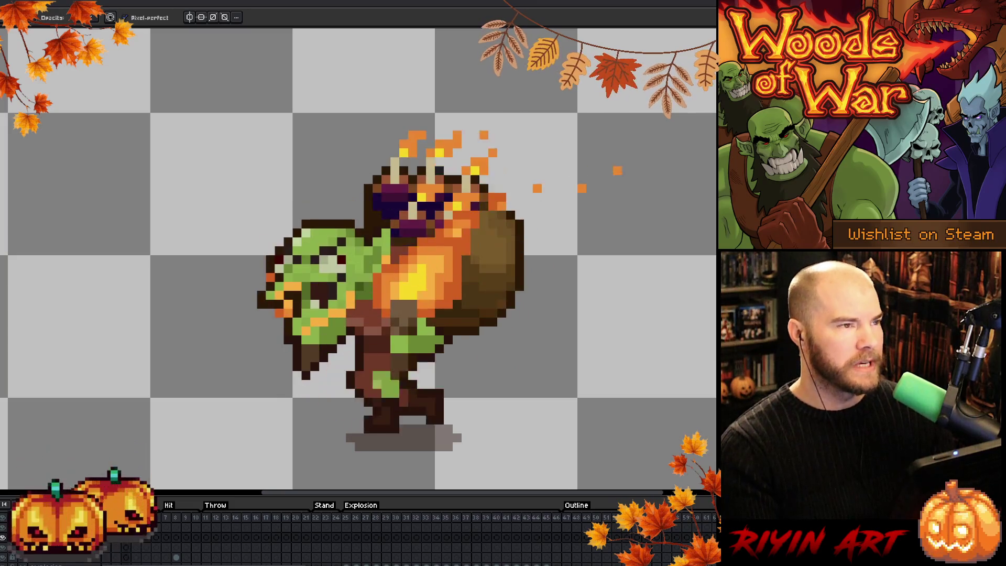
pyautogui.hotkey('ctrl', 'Tab')
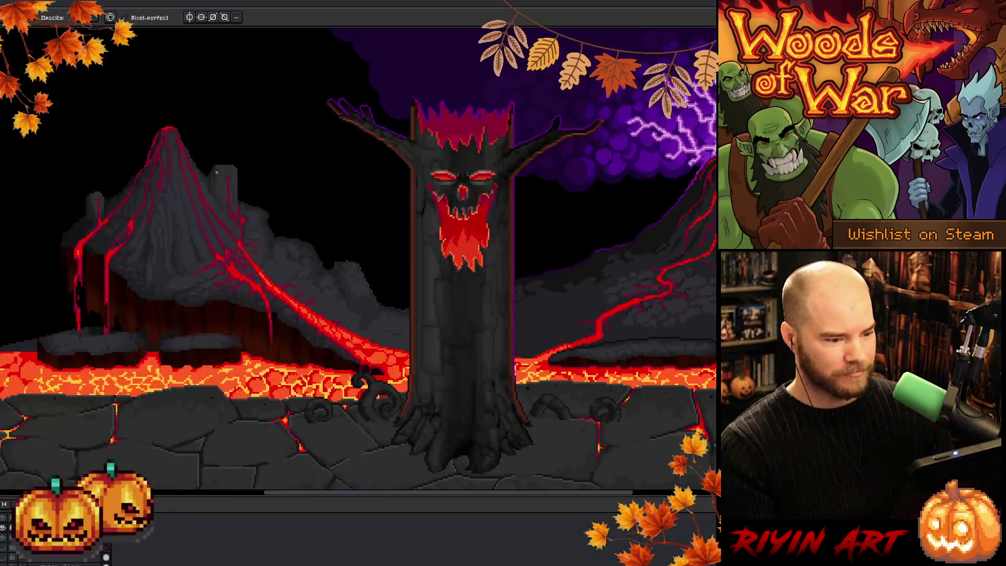
pyautogui.scroll(1, 492, 275)
pyautogui.hscroll(-6, 274, 254)
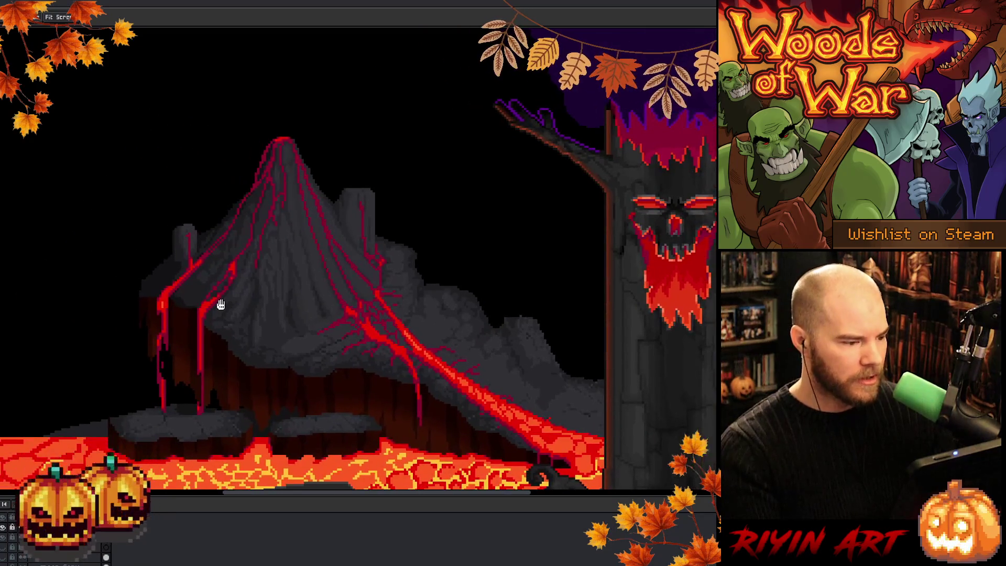
pyautogui.scroll(1, 320, 272)
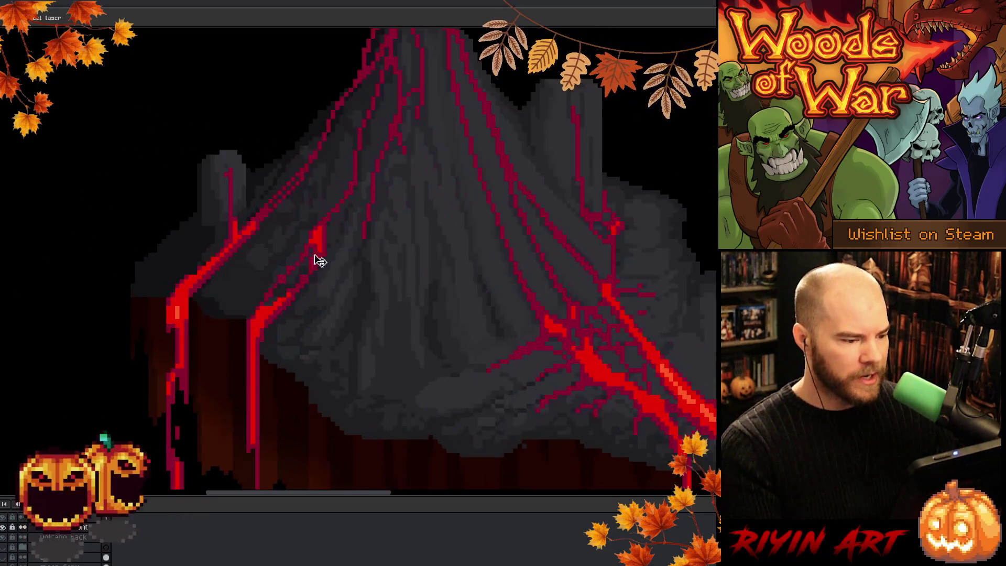
pyautogui.scroll(-1, 326, 240)
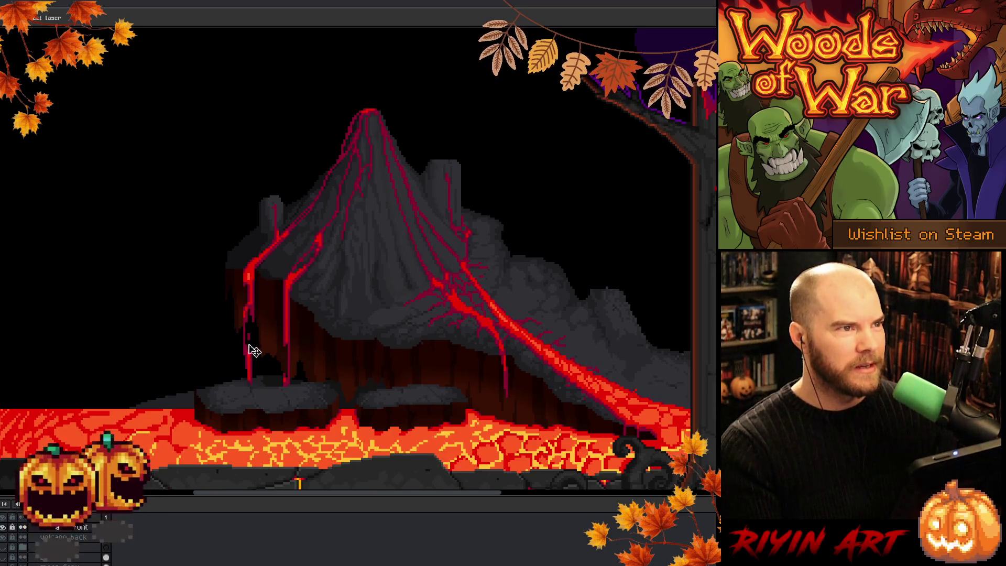
pyautogui.scroll(2, 266, 321)
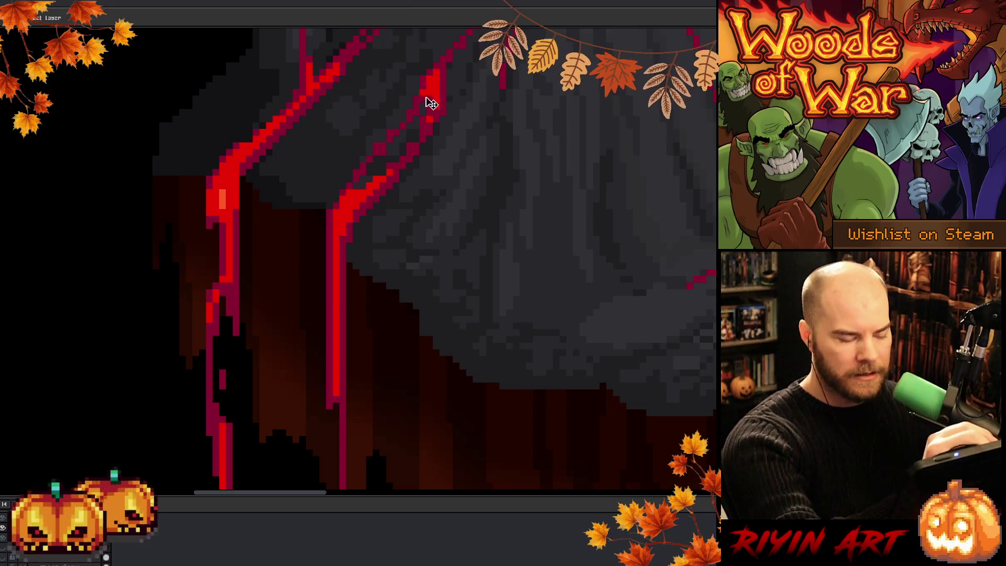
pyautogui.press('b')
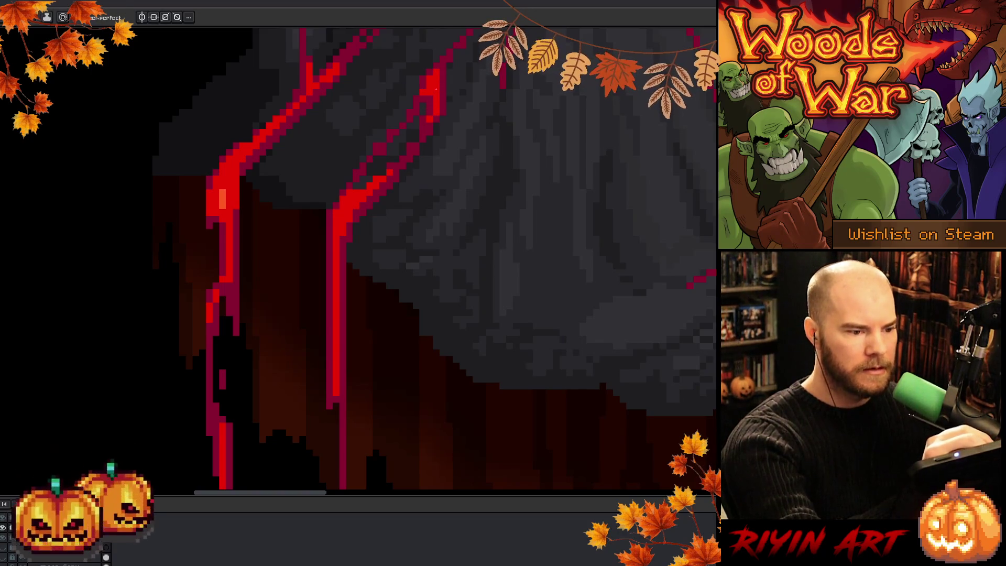
# Eyedrop the bright red lava-vein colour from the volcano as the drawing colour.
pyautogui.scroll(-3, 434, 92)
pyautogui.moveTo(570, 209); pyautogui.dragTo(374, 256)
pyautogui.scroll(1, 367, 272)
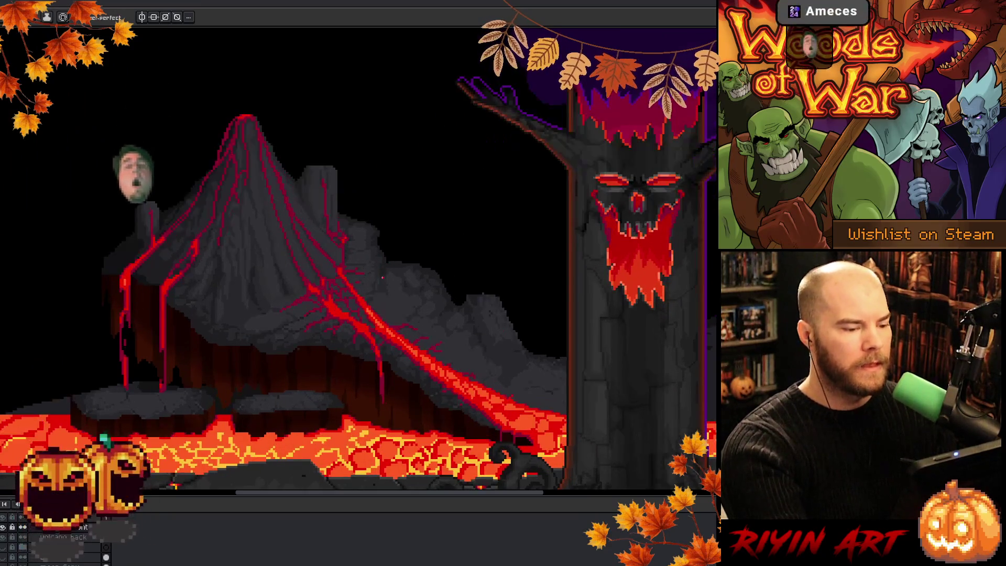
pyautogui.press('i')
pyautogui.click(385, 361)
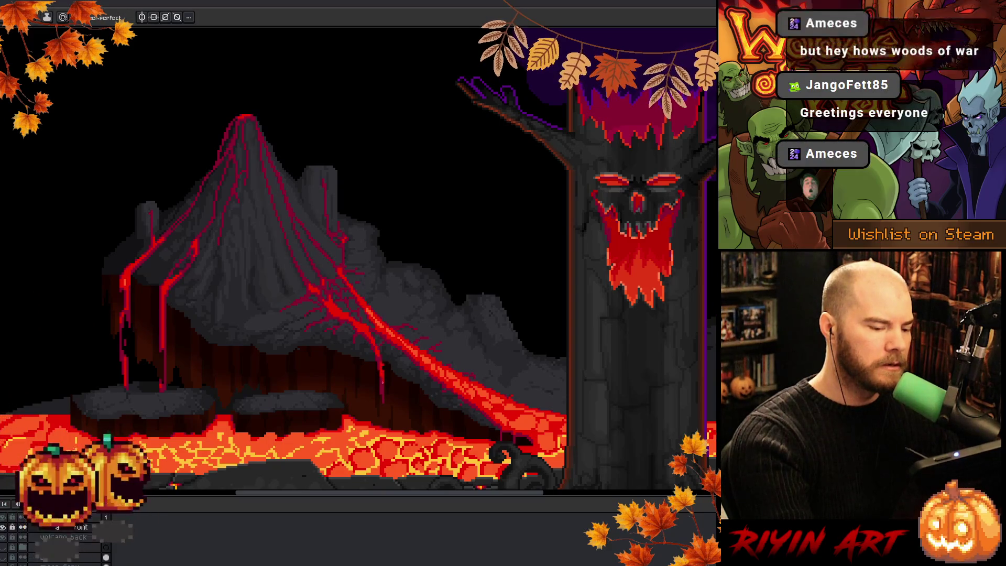
pyautogui.keyDown('alt'); pyautogui.click(382, 352); pyautogui.keyUp('alt')
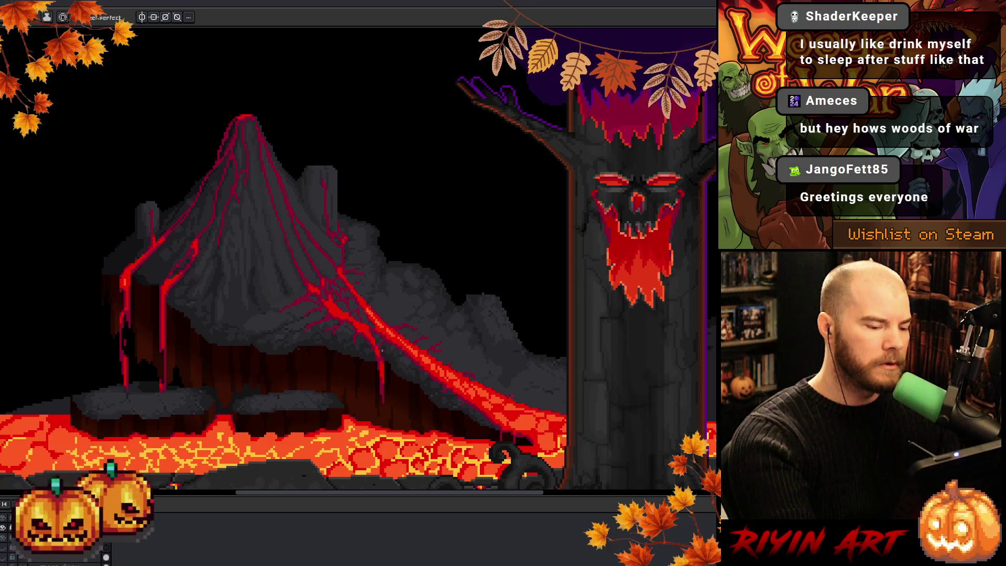
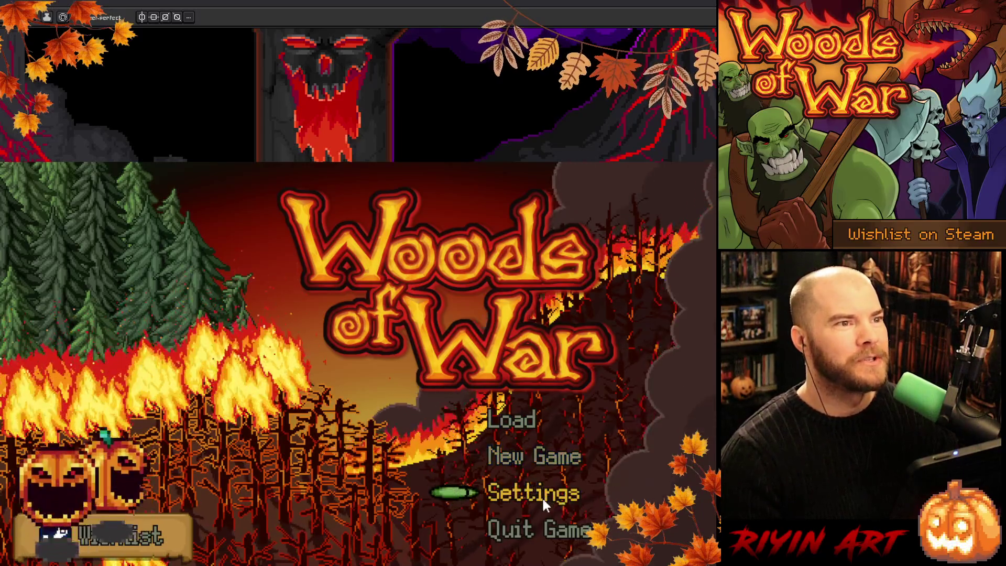
# Open Woods of War's settings and look through the options and resolution list.
pyautogui.click(541, 496)
pyautogui.scroll(-5, 521, 426)
pyautogui.scroll(5, 520, 422)
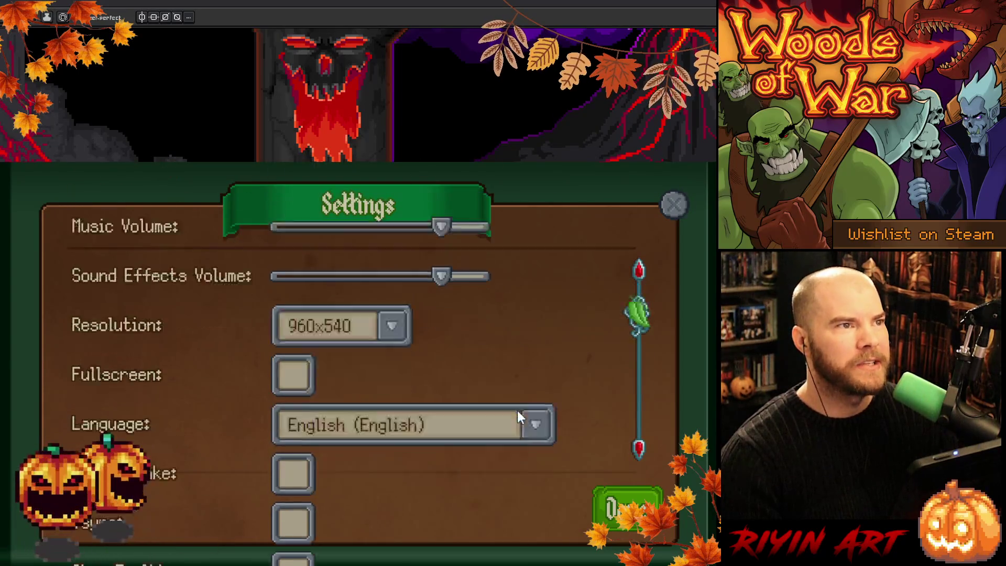
pyautogui.scroll(-5, 521, 414)
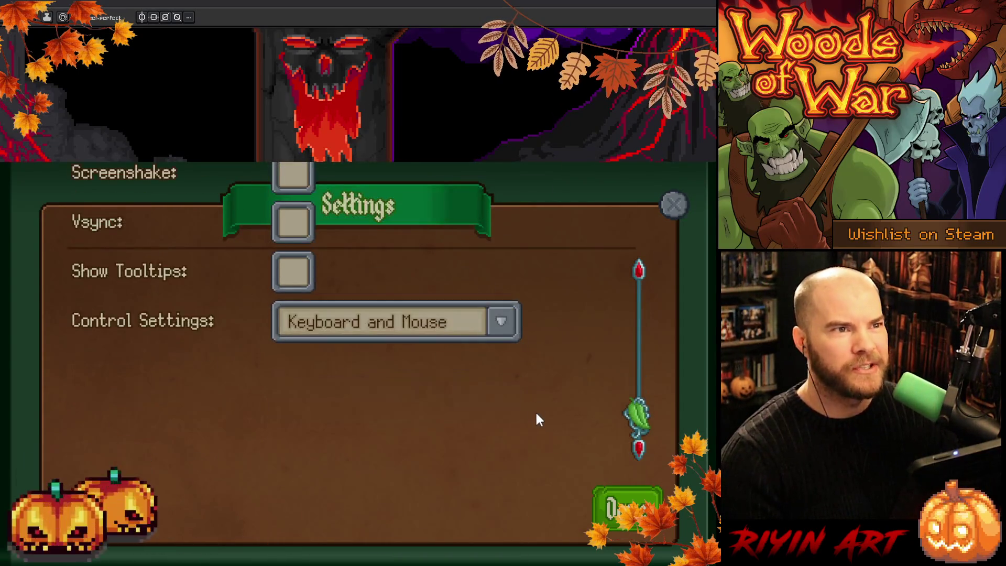
pyautogui.scroll(5, 535, 416)
pyautogui.doubleClick(394, 371)
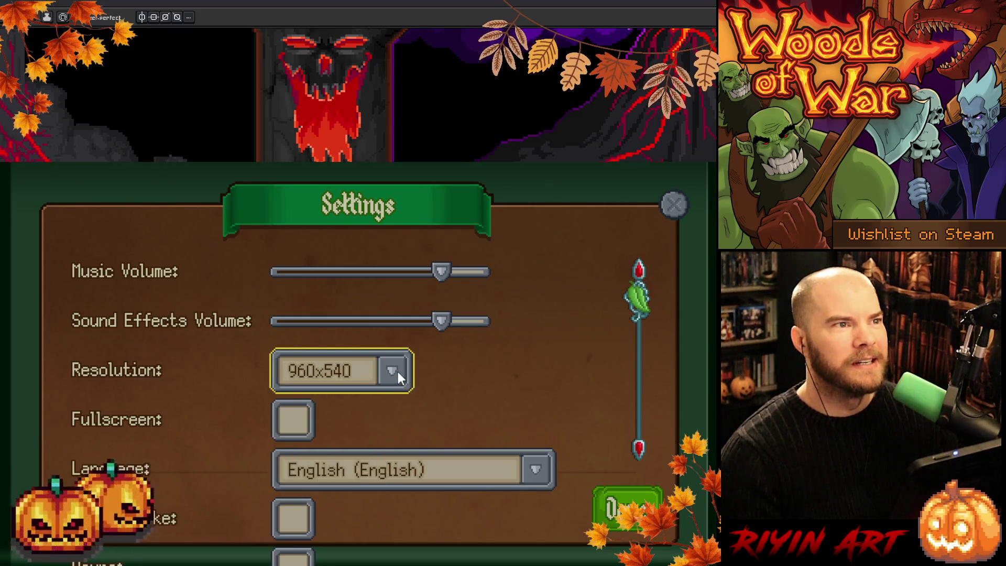
pyautogui.click(397, 369)
pyautogui.click(397, 369)
# Lower the sound effects volume slightly and leave the settings.
pyautogui.click(426, 322)
pyautogui.moveTo(423, 322); pyautogui.dragTo(413, 322)
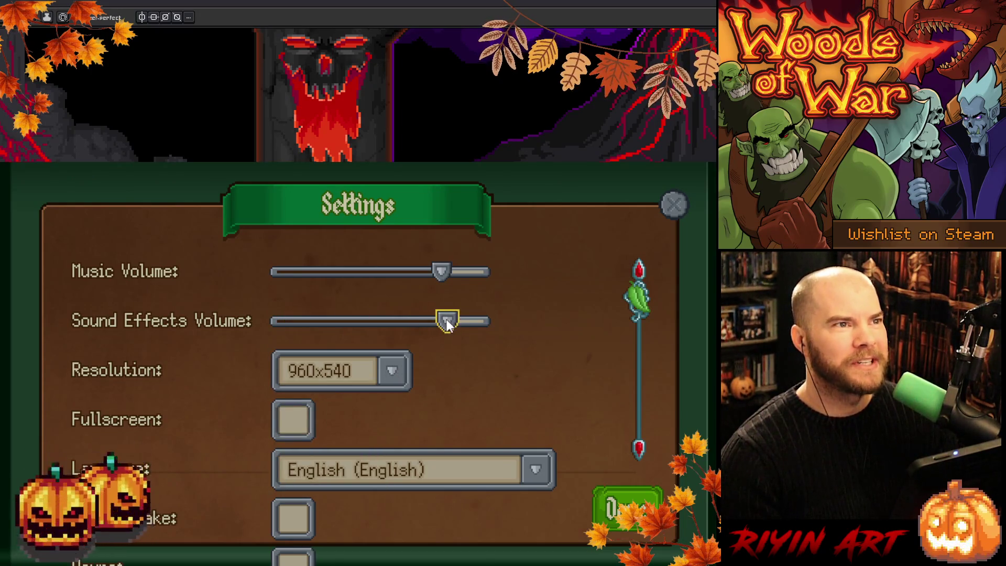
pyautogui.click(672, 205)
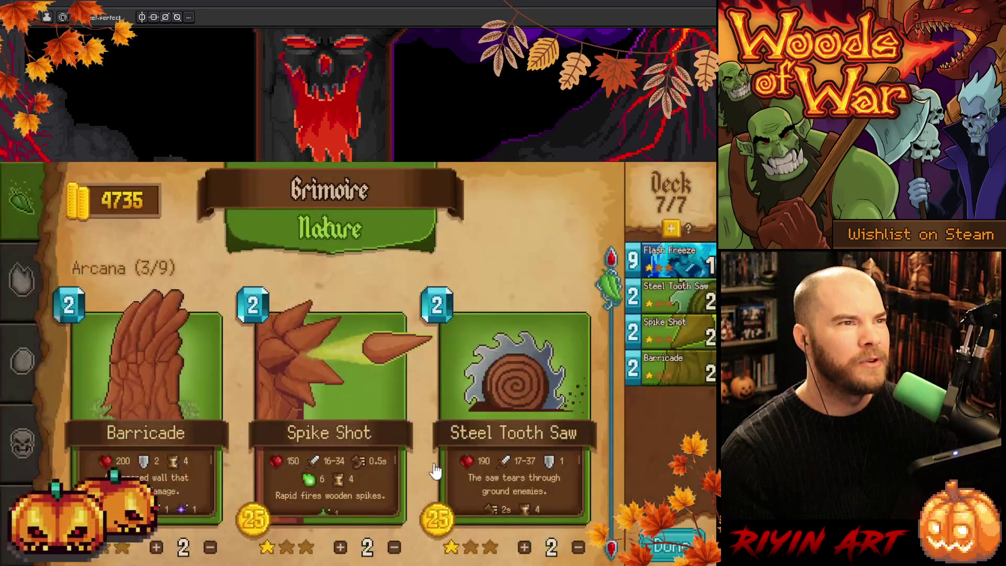
# Buy the Marian's Gift spell and dismiss the full-deck warning.
pyautogui.scroll(-3, 173, 396)
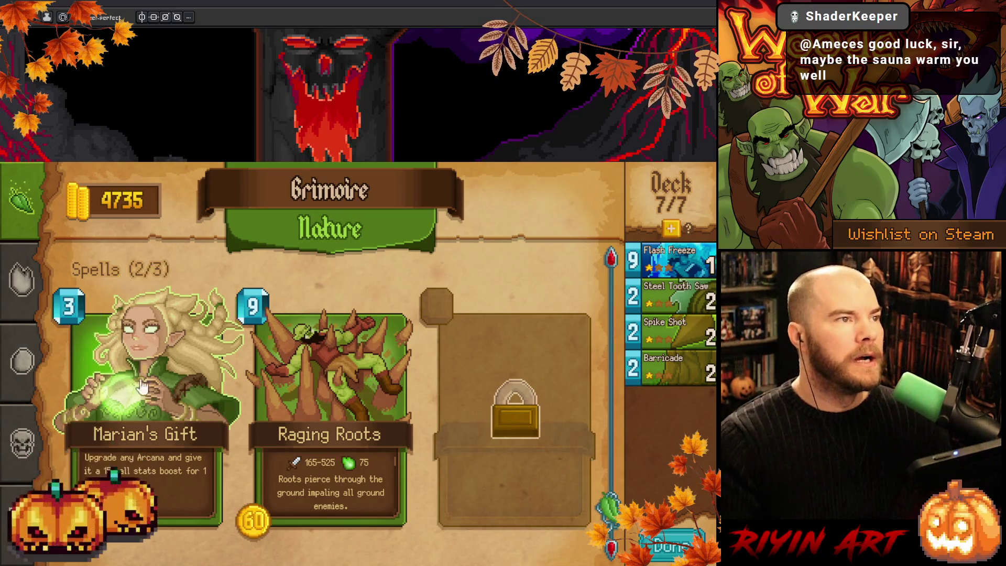
pyautogui.click(181, 403)
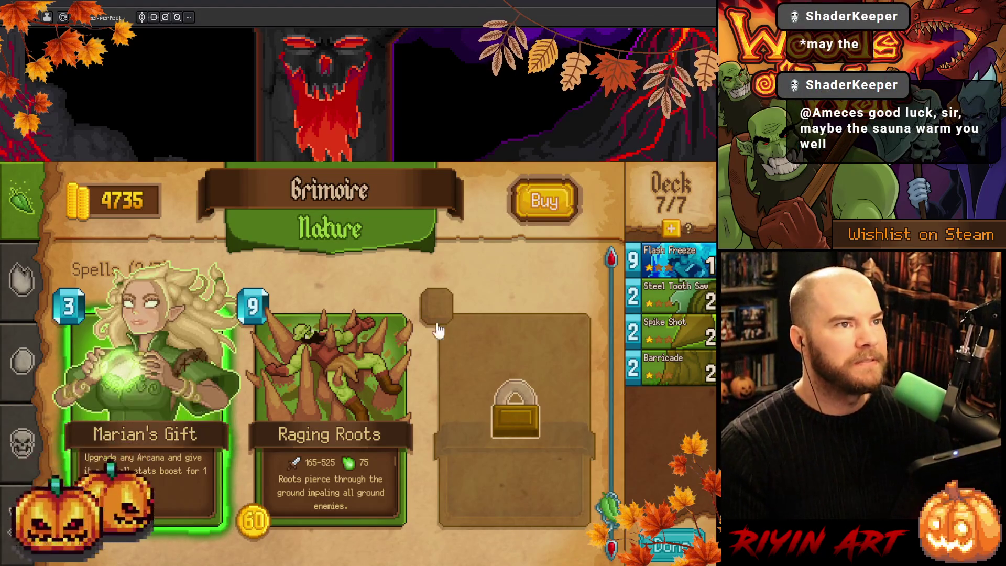
pyautogui.scroll(1, 351, 291)
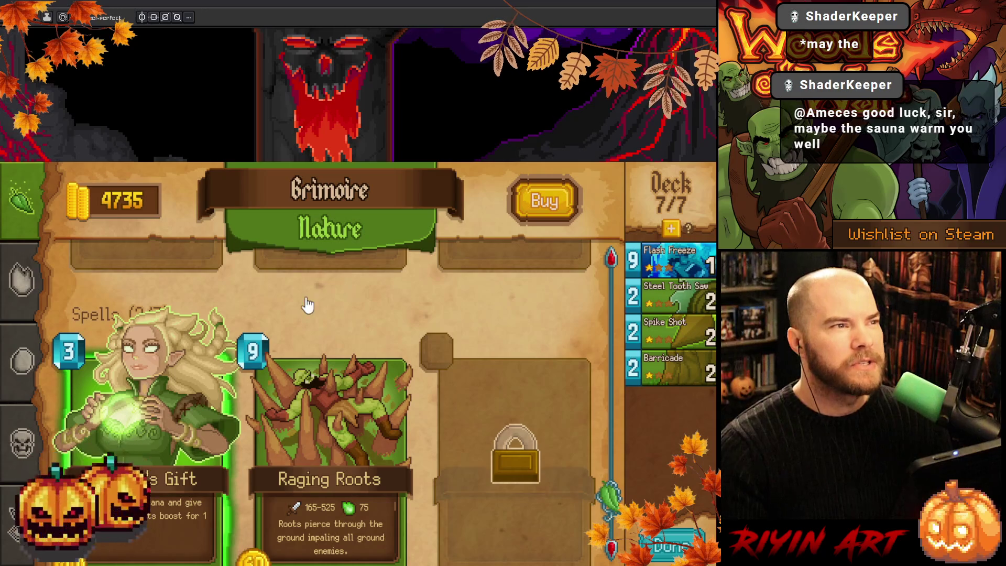
pyautogui.click(545, 200)
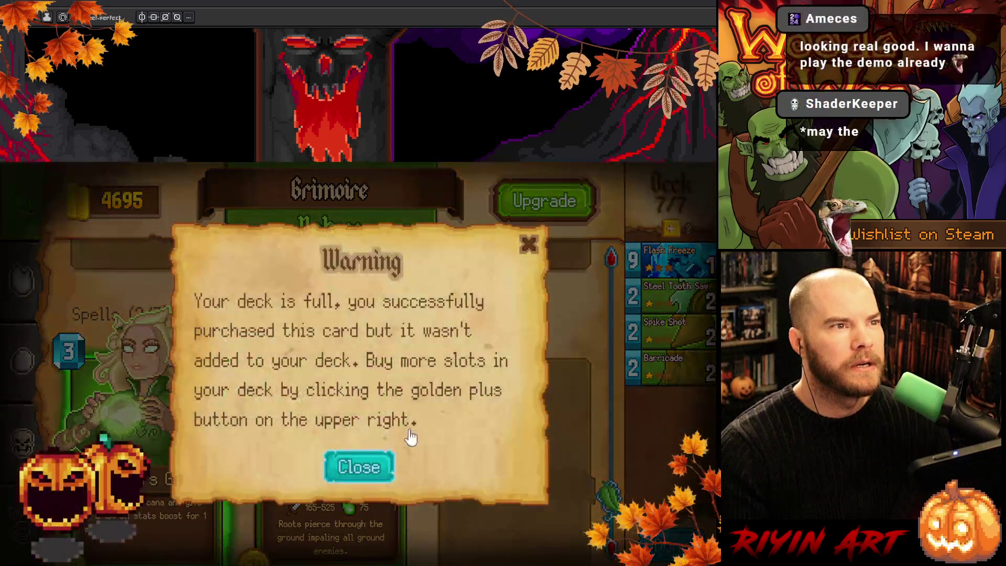
pyautogui.click(530, 246)
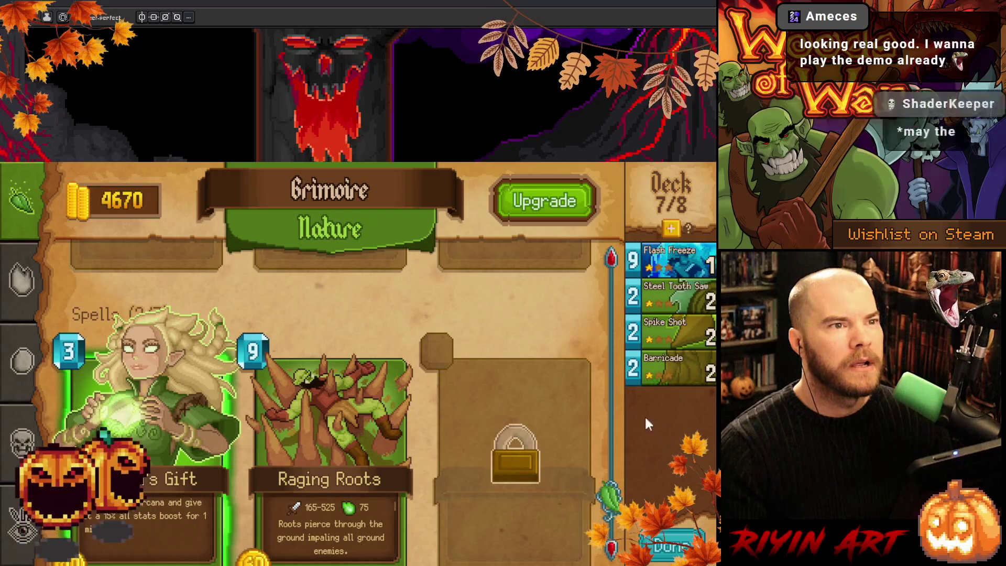
# Add Marian's Gift to the deck, now 8/8 slots, and finish with the grimoire.
pyautogui.scroll(-2, 161, 414)
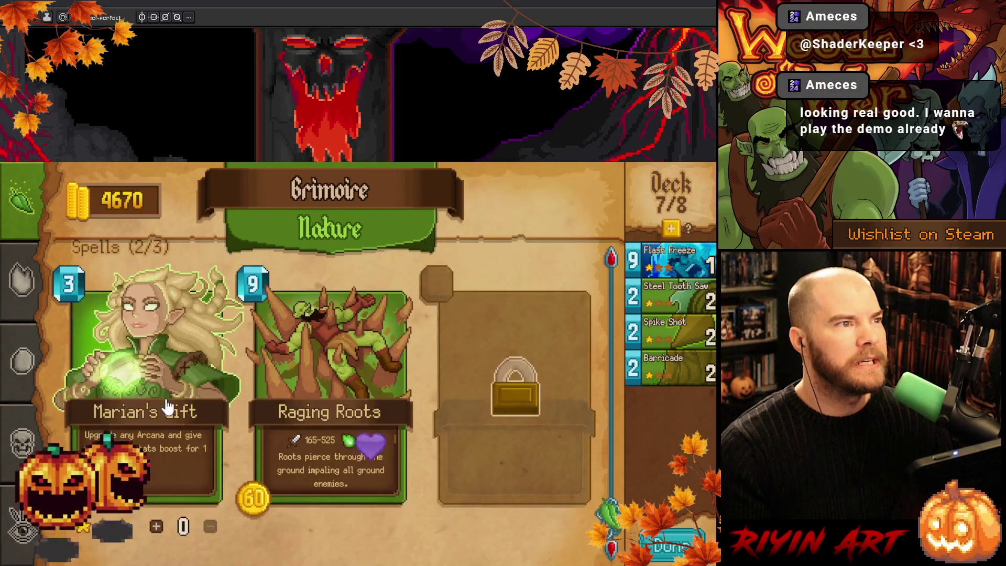
pyautogui.click(156, 526)
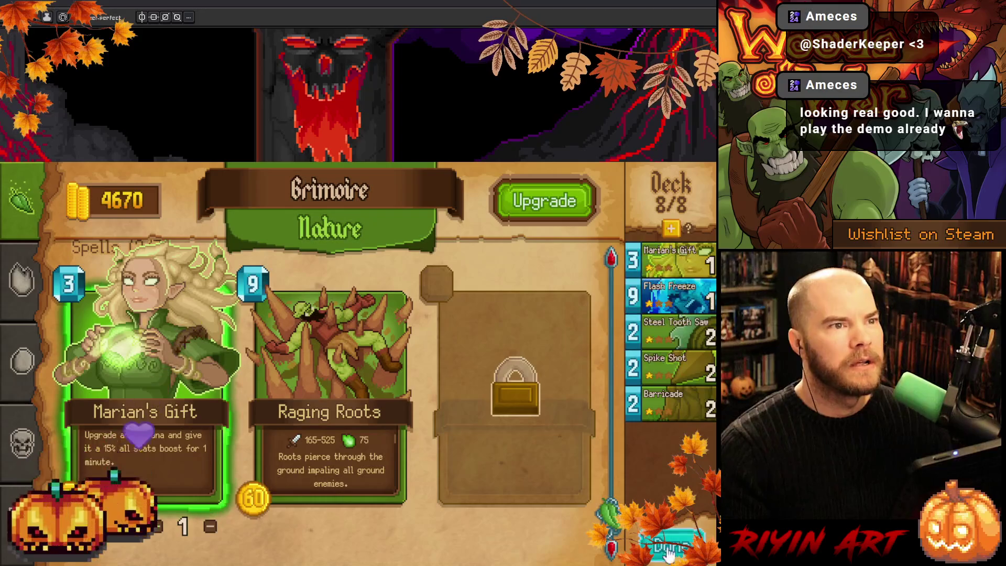
pyautogui.click(668, 542)
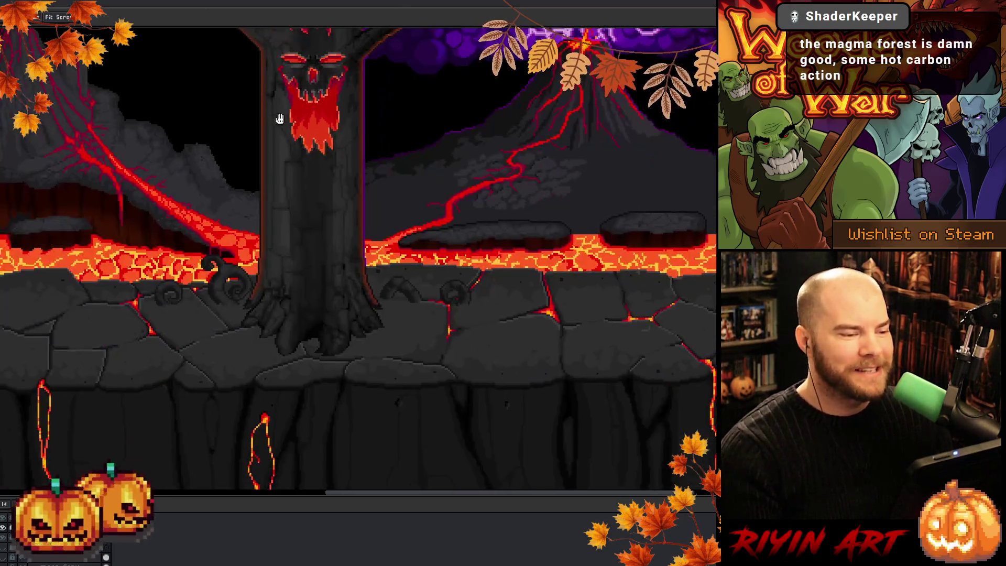
# Pan and zoom to frame the whole tree and volcano, recentring the scene.
pyautogui.scroll(-1, 435, 264)
pyautogui.moveTo(435, 264); pyautogui.dragTo(432, 213)
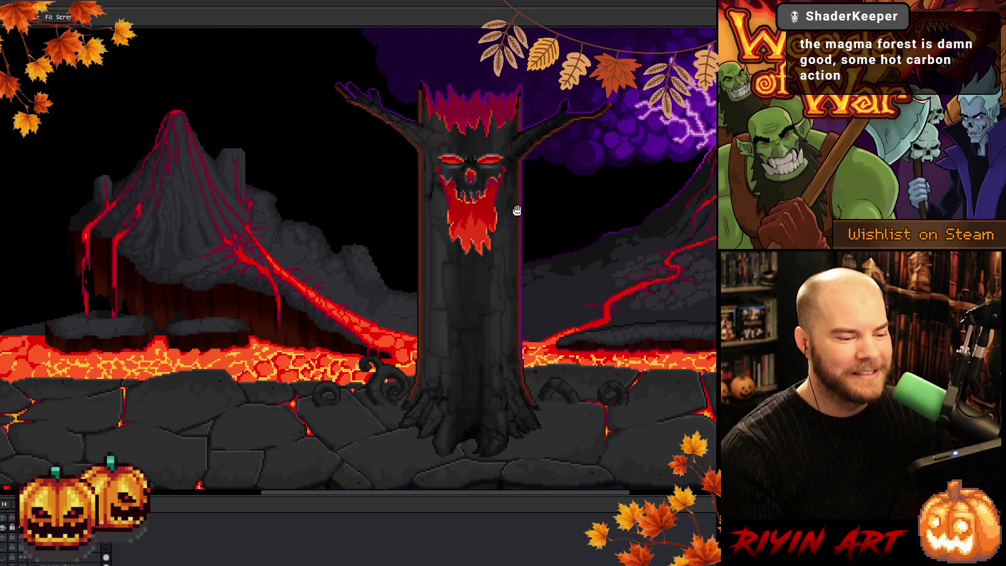
pyautogui.scroll(1, 516, 210)
pyautogui.moveTo(525, 215); pyautogui.dragTo(443, 226)
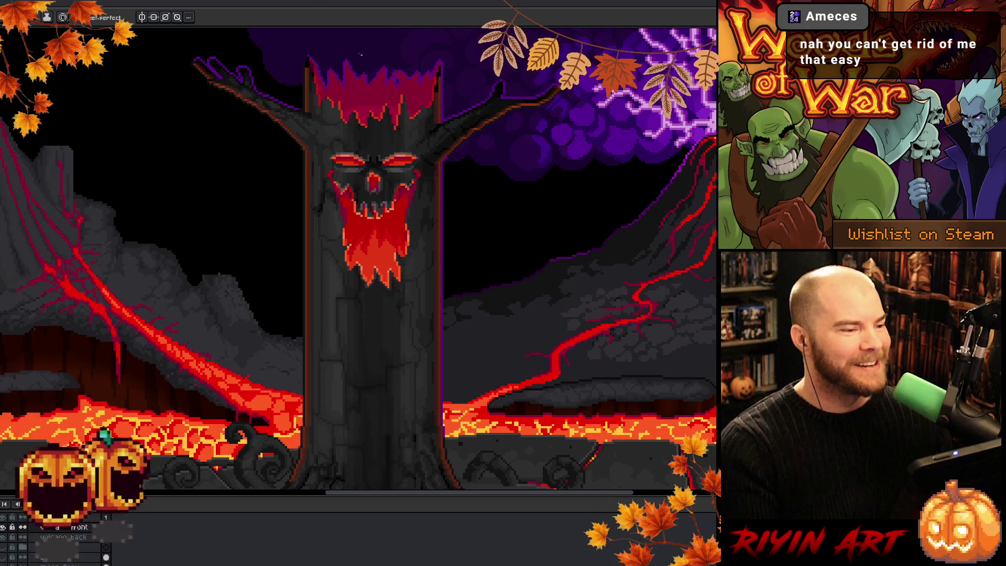
pyautogui.scroll(-3, 445, 258)
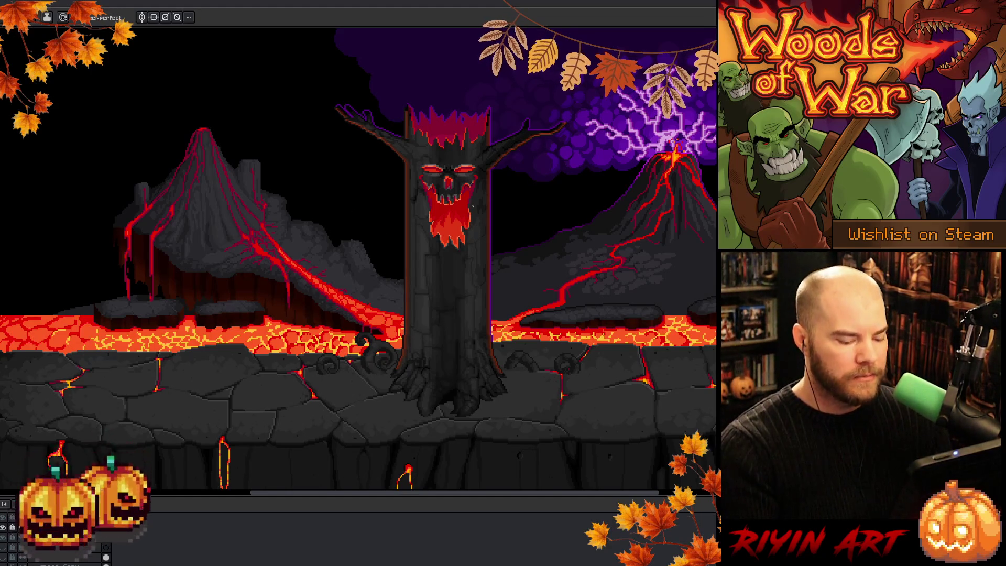
pyautogui.scroll(3, 449, 186)
pyautogui.scroll(1, 464, 195)
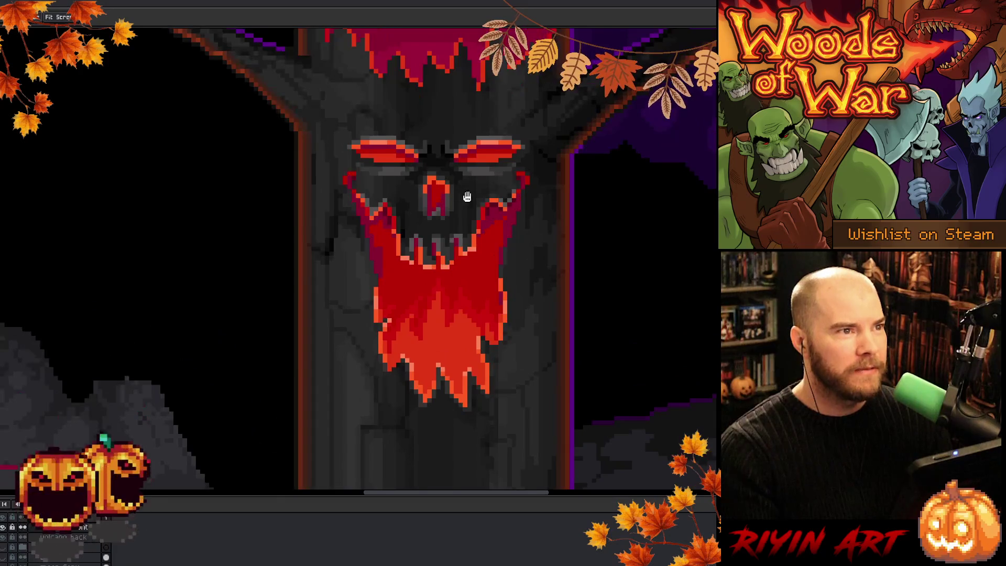
pyautogui.scroll(-4, 383, 315)
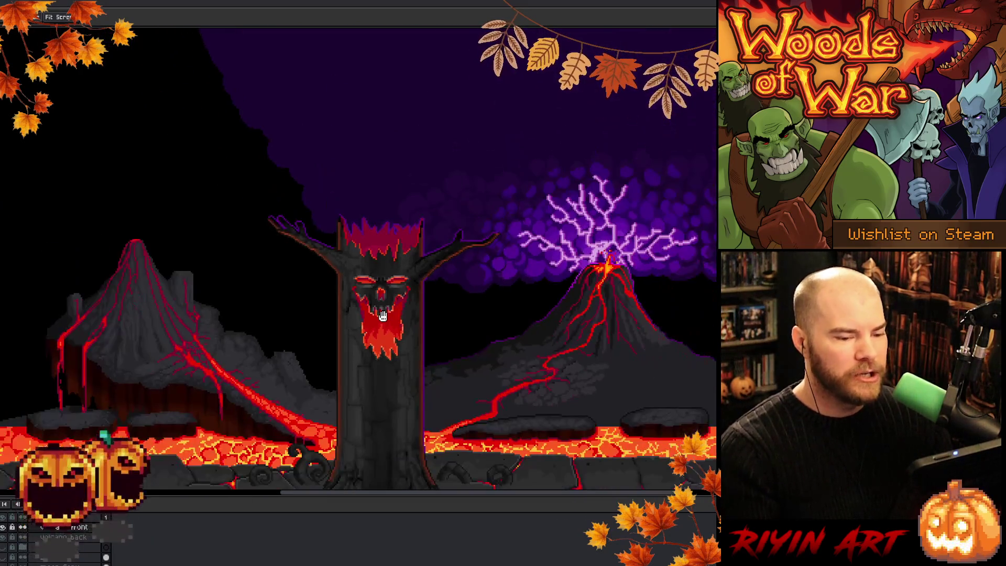
pyautogui.scroll(-3, 383, 315)
# Zoom in on the volcano's main lava stream where it reaches the tree's base.
pyautogui.moveTo(279, 321)
pyautogui.mouseDown()
pyautogui.moveTo(322, 305)
pyautogui.moveTo(299, 304)
pyautogui.moveTo(332, 330)
pyautogui.moveTo(360, 324)
pyautogui.mouseUp()
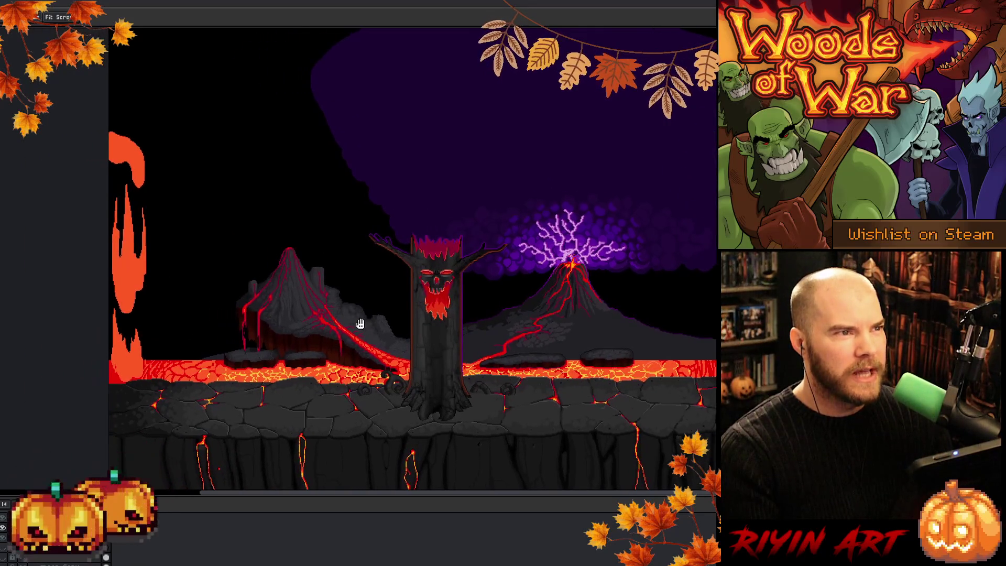
pyautogui.scroll(1, 360, 323)
pyautogui.scroll(3, 375, 330)
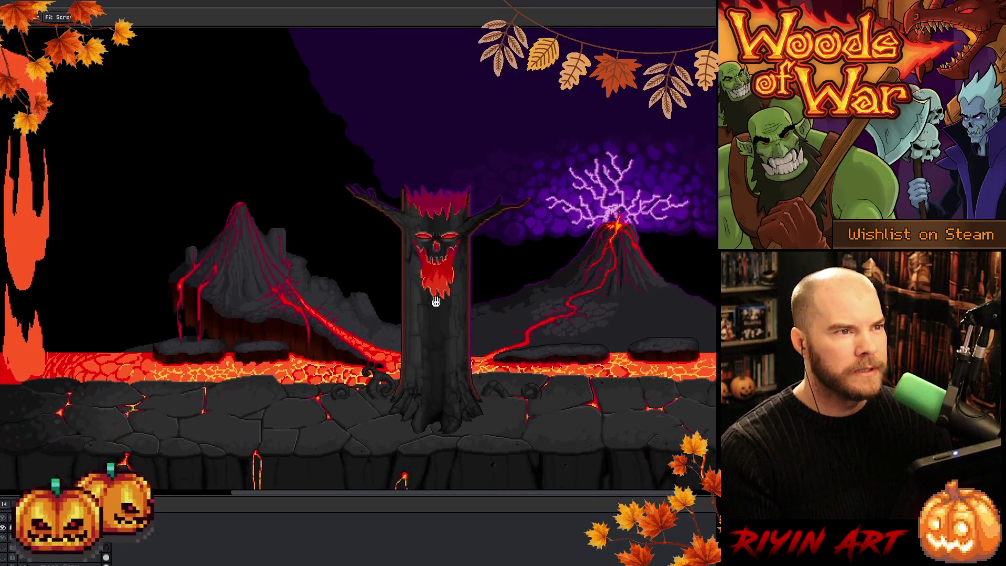
pyautogui.moveTo(419, 294); pyautogui.dragTo(391, 298)
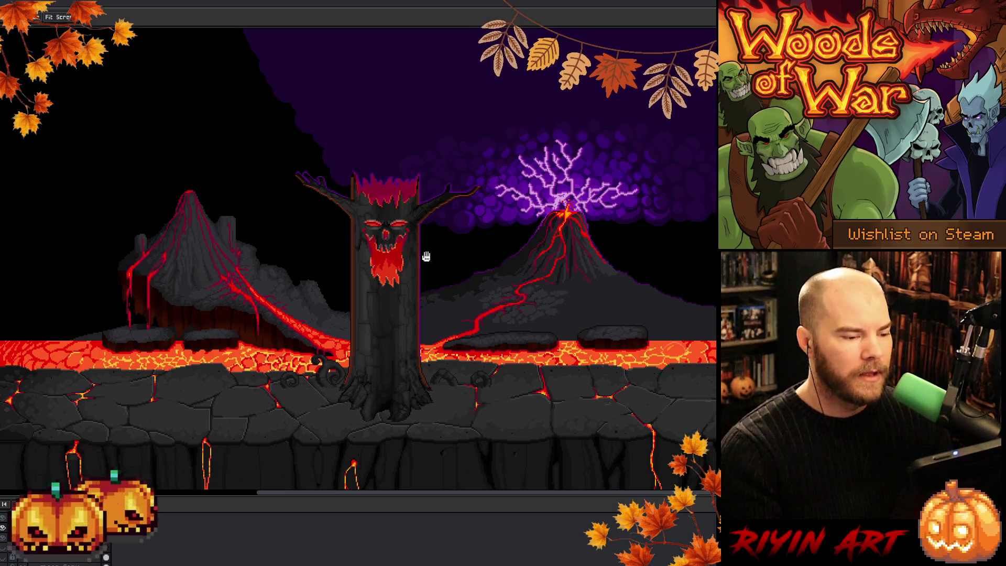
pyautogui.scroll(2, 378, 251)
pyautogui.scroll(2, 377, 251)
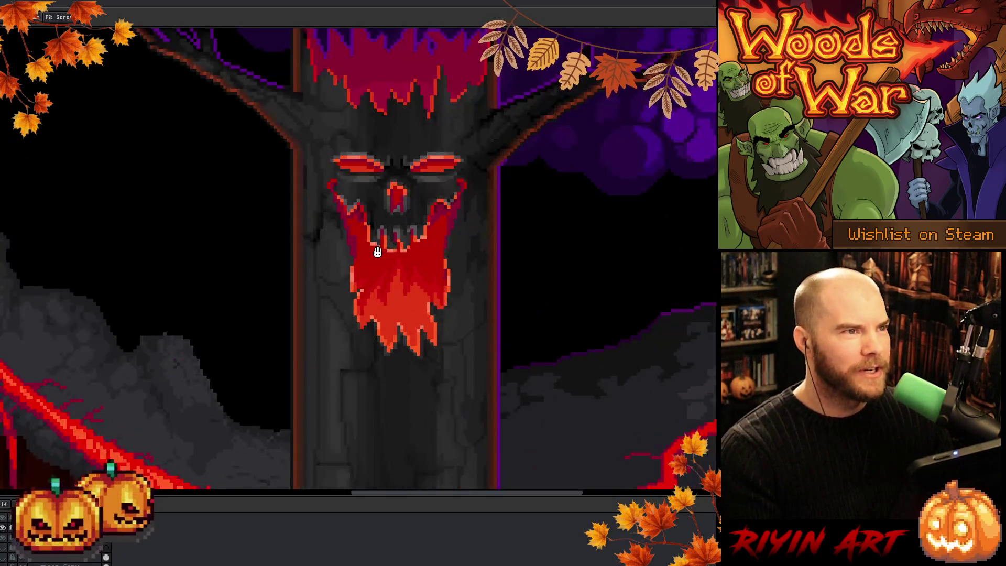
pyautogui.scroll(-2, 458, 177)
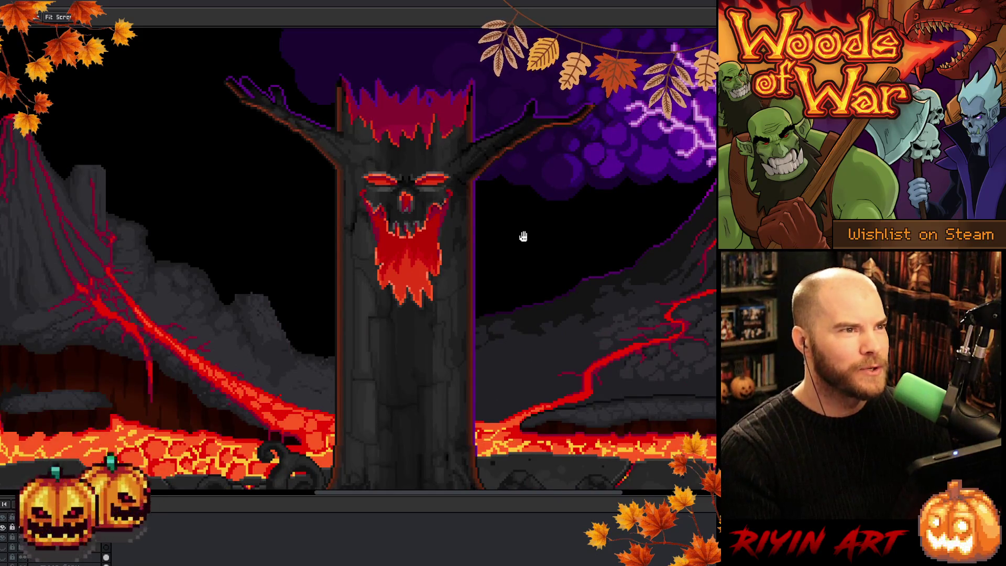
pyautogui.moveTo(314, 277)
pyautogui.mouseDown()
pyautogui.moveTo(480, 294)
pyautogui.moveTo(375, 322)
pyautogui.moveTo(417, 290)
pyautogui.moveTo(360, 301)
pyautogui.mouseUp()
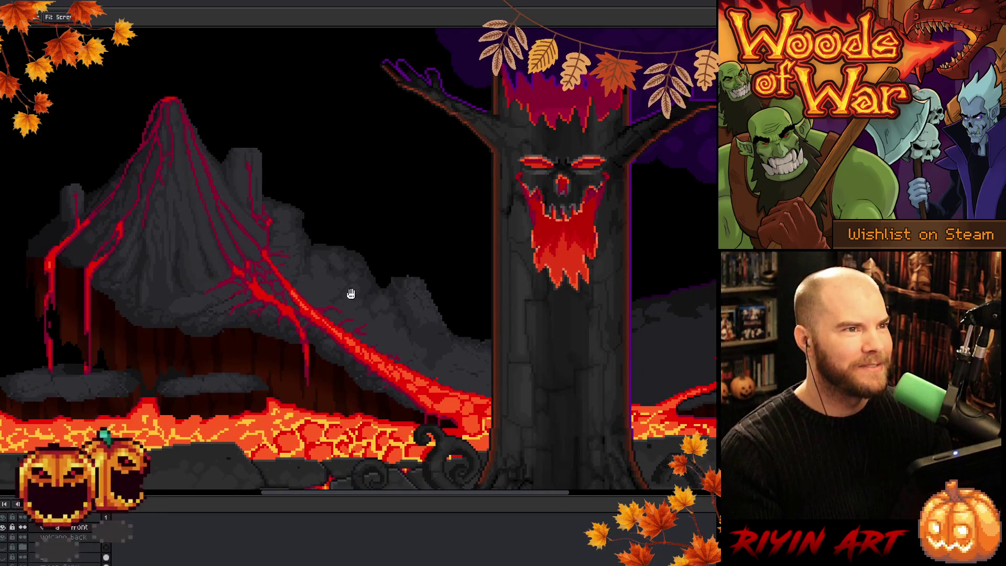
pyautogui.scroll(1, 347, 292)
pyautogui.moveTo(423, 301); pyautogui.dragTo(330, 292)
pyautogui.scroll(-1, 327, 309)
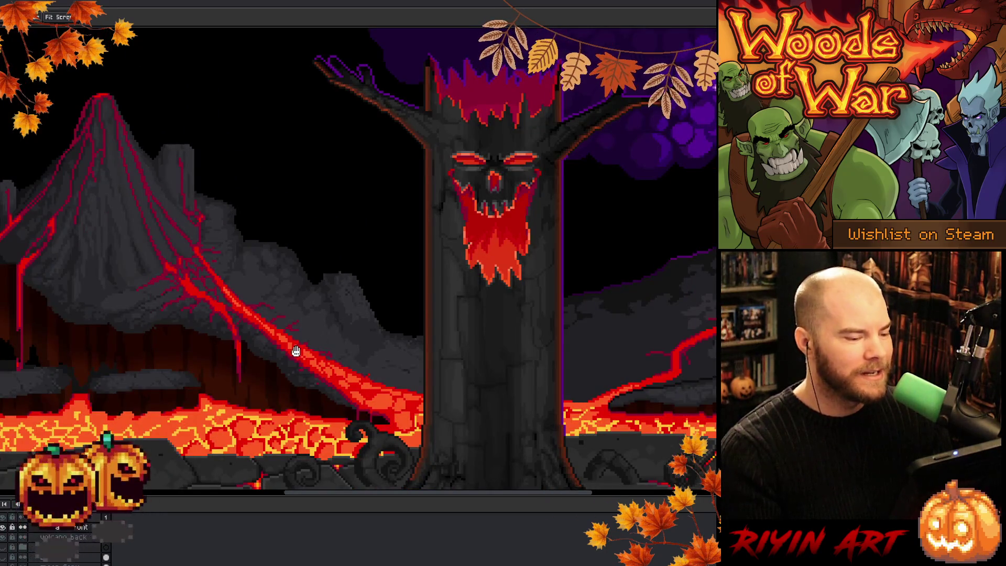
pyautogui.scroll(1, 294, 351)
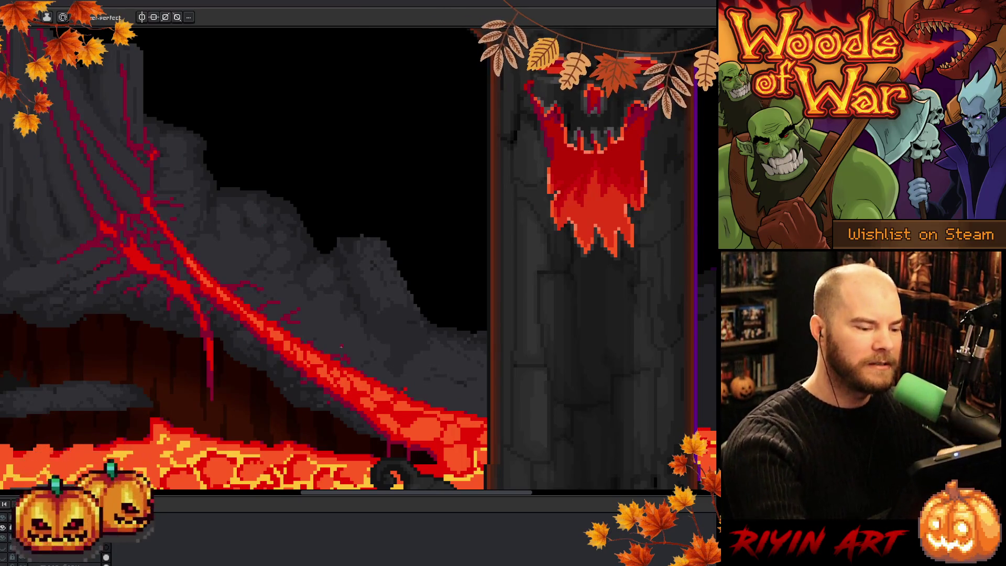
# Try the Eyedropper, return to the Pencil, and zoom in on the volcano's branching red veins.
pyautogui.press('i')
pyautogui.press('b')
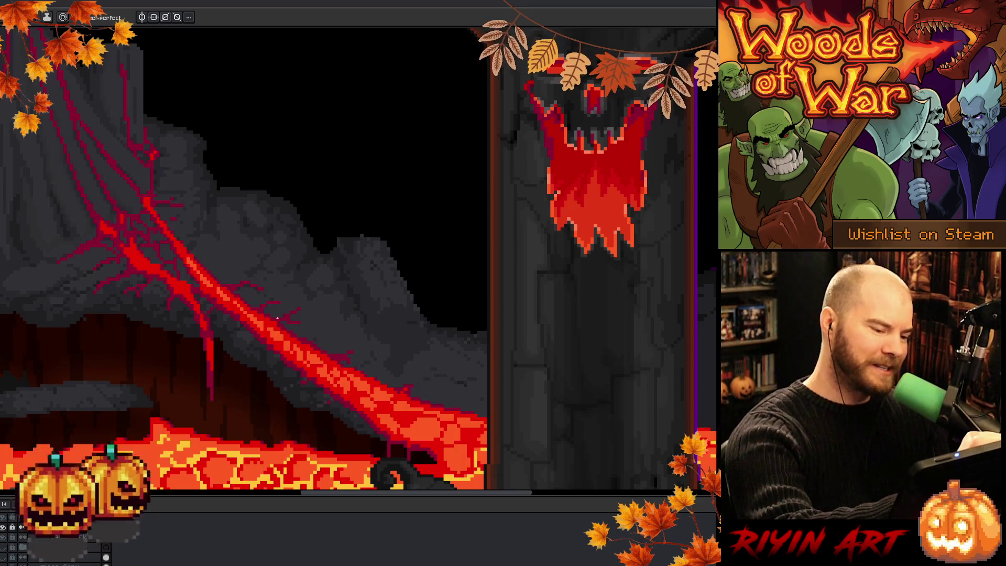
pyautogui.scroll(1, 366, 299)
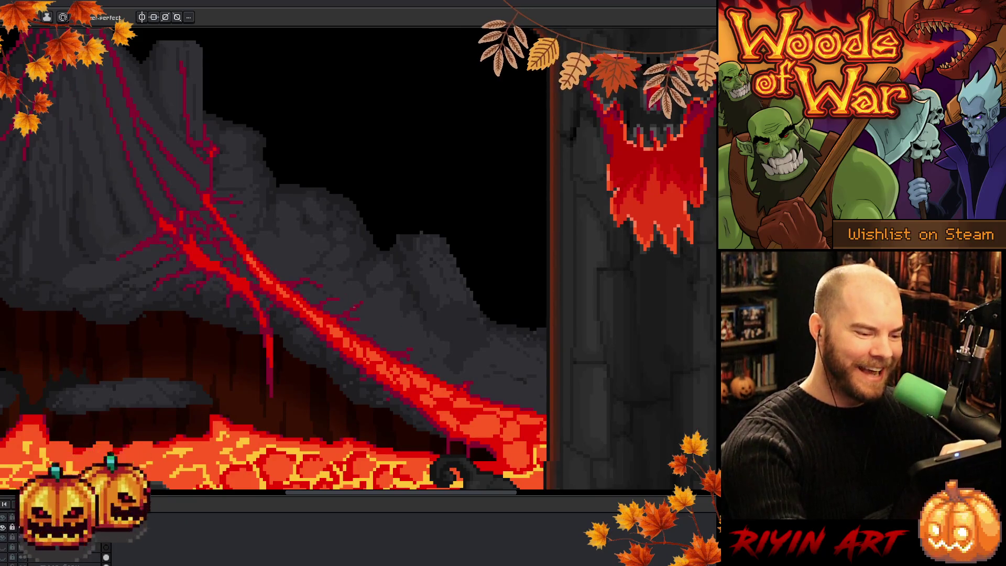
pyautogui.scroll(1, 367, 277)
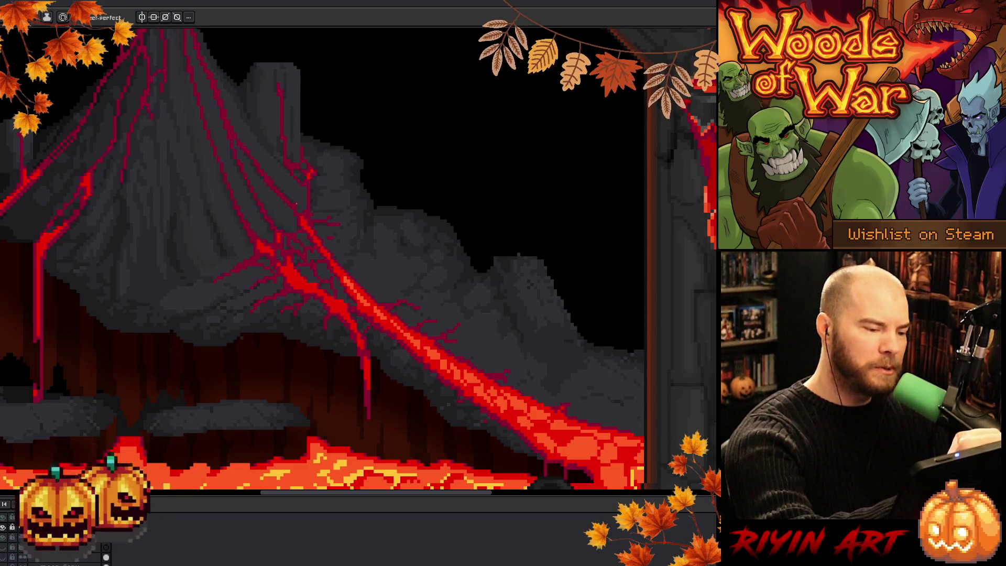
pyautogui.press('alt')
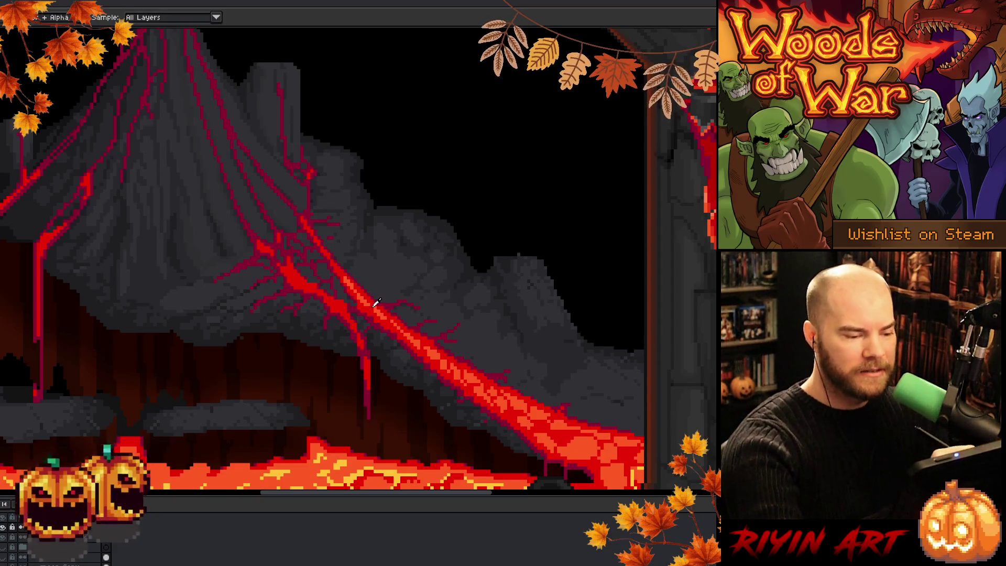
# Pick the lava vein's bright red as the drawing colour, then zoom out over the whole volcano.
pyautogui.keyDown('alt'); pyautogui.click(368, 310); pyautogui.keyUp('alt')
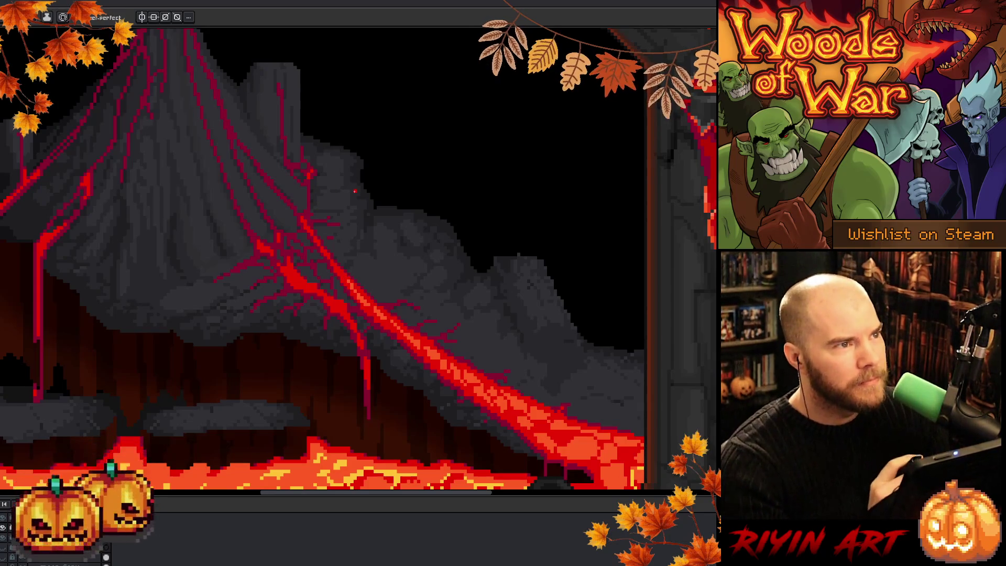
pyautogui.moveTo(391, 260); pyautogui.dragTo(394, 262)
pyautogui.scroll(-3, 394, 262)
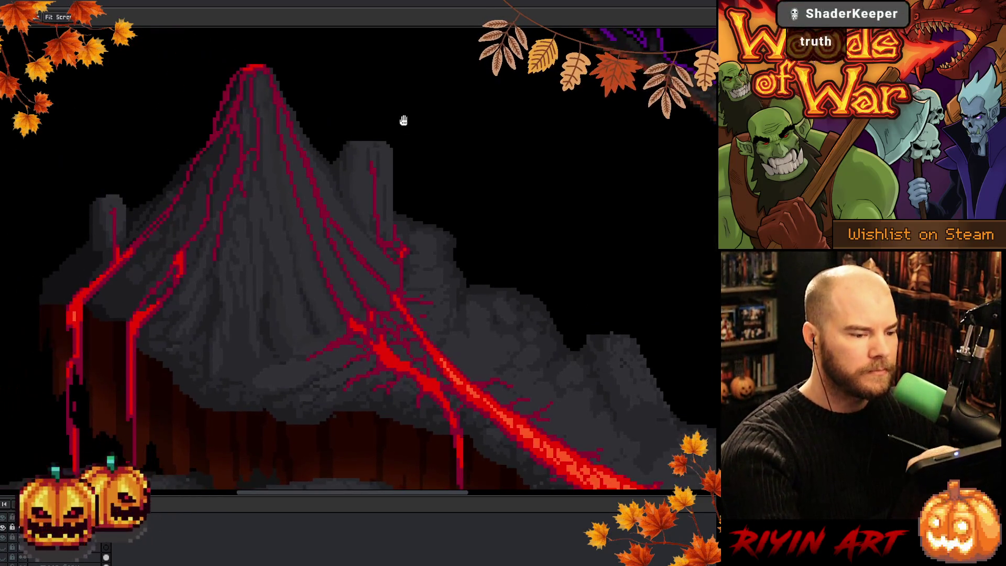
pyautogui.moveTo(404, 119); pyautogui.dragTo(434, 254)
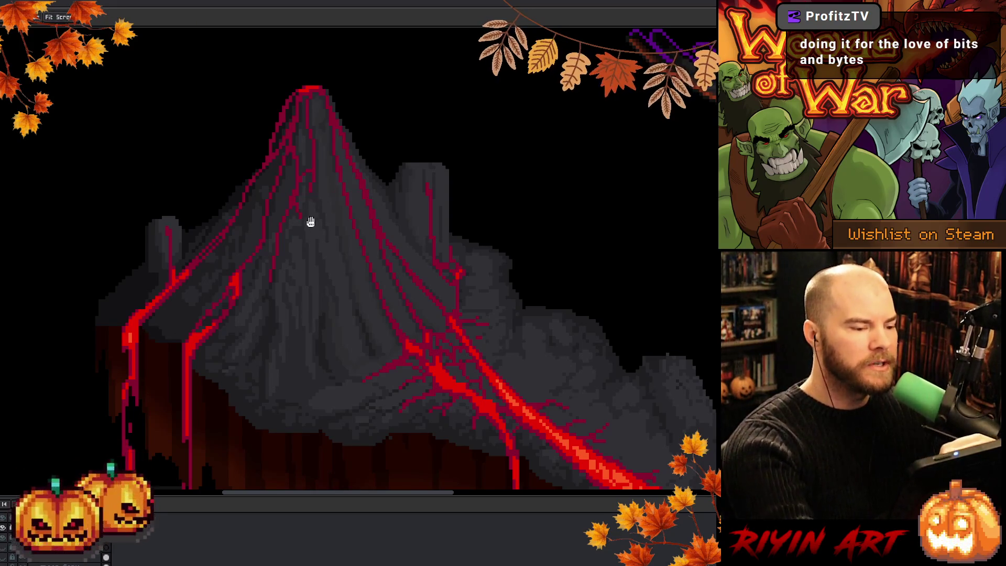
pyautogui.moveTo(310, 220); pyautogui.dragTo(355, 280)
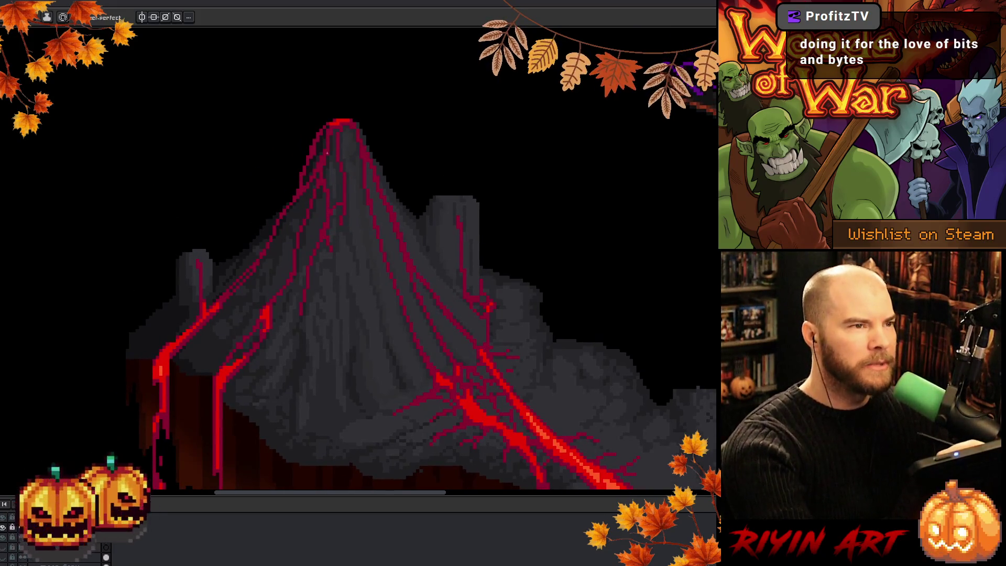
pyautogui.scroll(2, 553, 322)
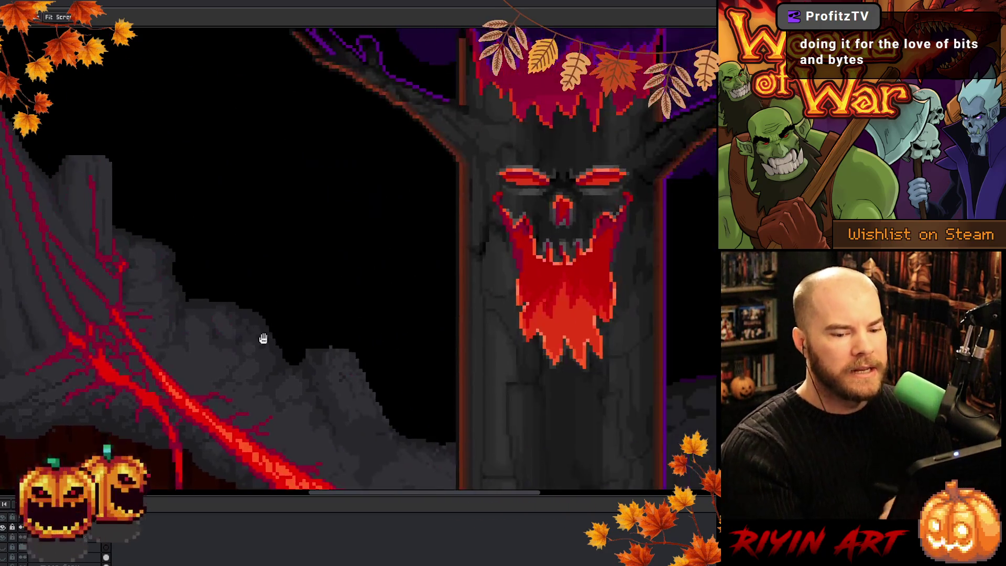
# Inspect the demonic tree face up close, switching between Pencil and Hand.
pyautogui.scroll(1, 262, 337)
pyautogui.press('b')
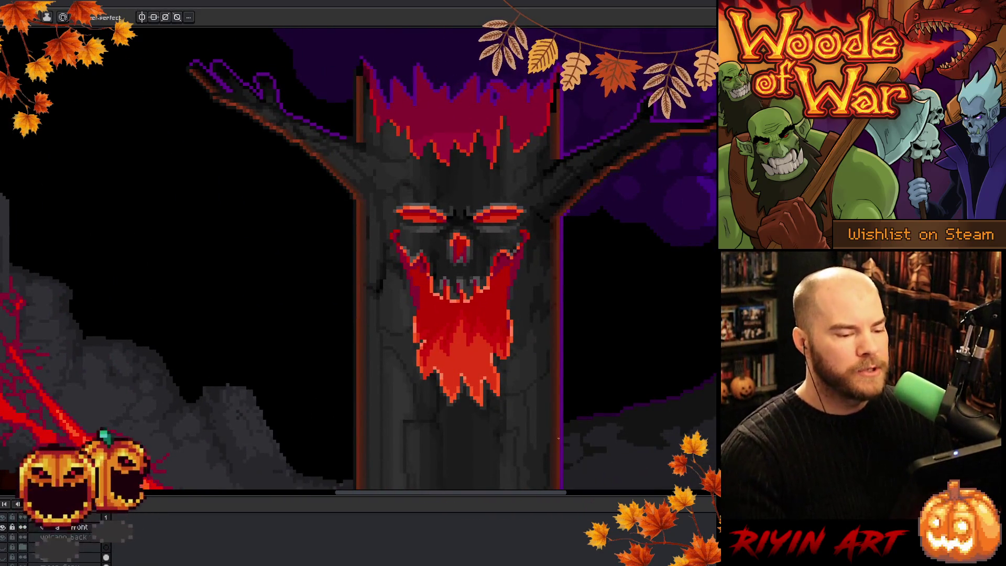
pyautogui.scroll(1, 483, 300)
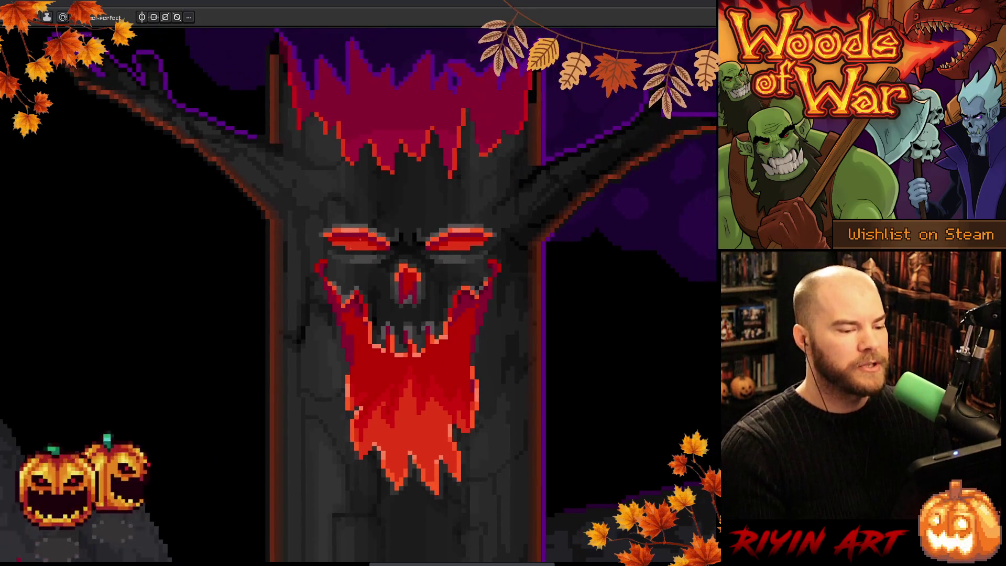
pyautogui.press('h')
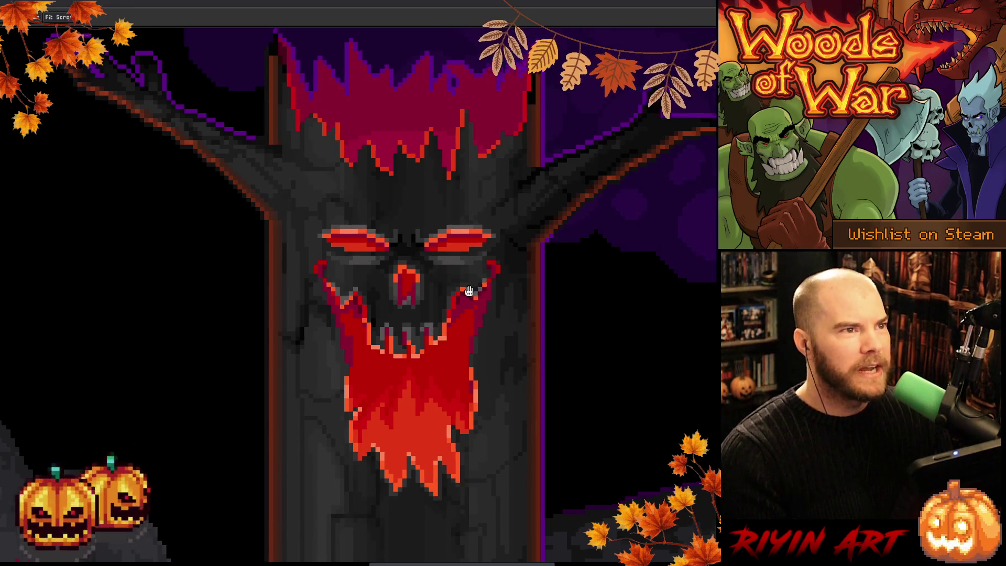
pyautogui.moveTo(346, 305); pyautogui.dragTo(283, 315)
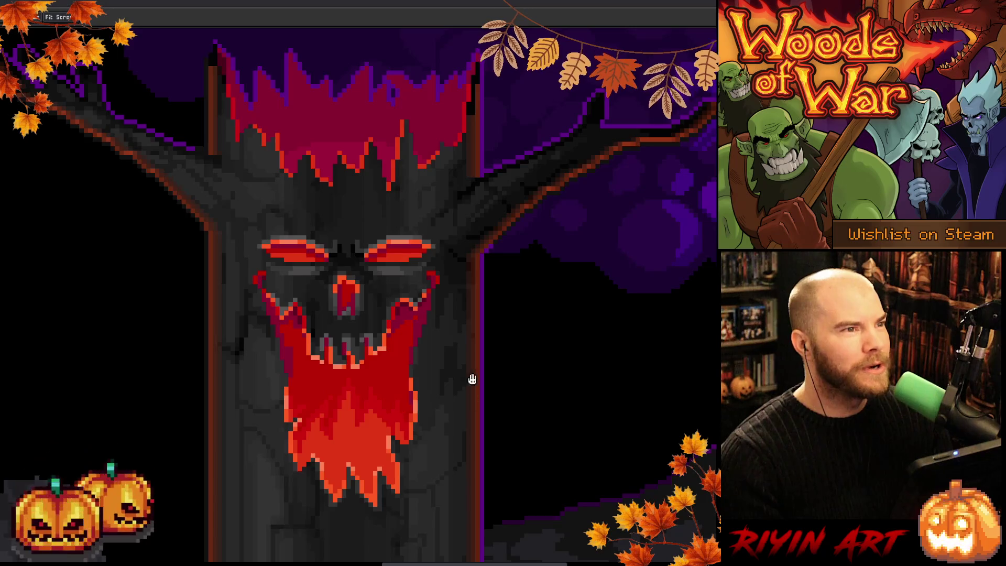
pyautogui.scroll(-2, 472, 379)
pyautogui.scroll(1, 499, 386)
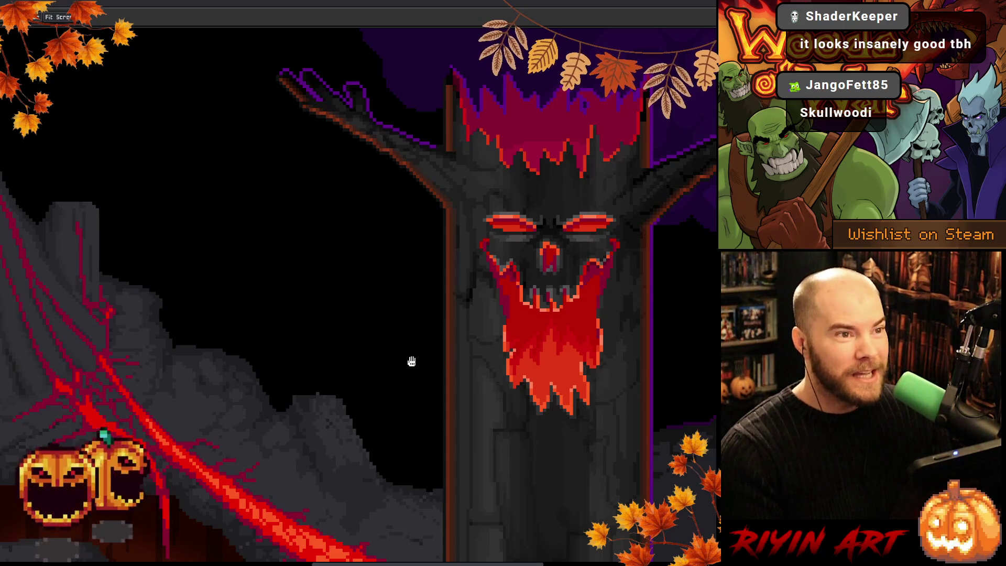
# Move over to the volcano's left shoulder and zoom in on its veins.
pyautogui.scroll(-2, 287, 393)
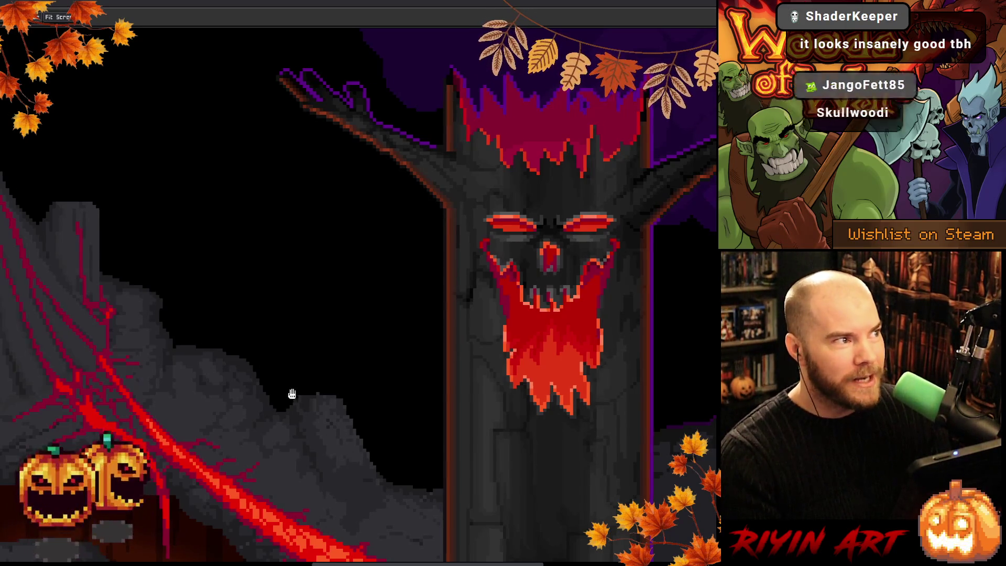
pyautogui.scroll(2, 381, 397)
pyautogui.moveTo(200, 416)
pyautogui.mouseDown()
pyautogui.moveTo(342, 426)
pyautogui.moveTo(303, 416)
pyautogui.moveTo(351, 407)
pyautogui.moveTo(447, 417)
pyautogui.mouseUp()
pyautogui.scroll(2, 419, 382)
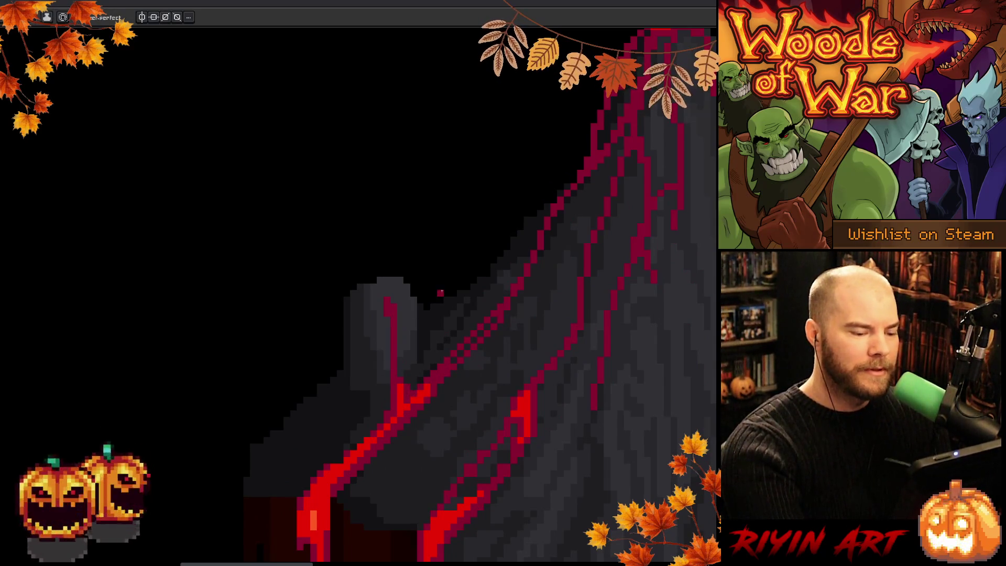
# Zoom out and pan to frame the whole lava-veined volcano beside the tree branch, back on the Pencil.
pyautogui.scroll(-1, 601, 399)
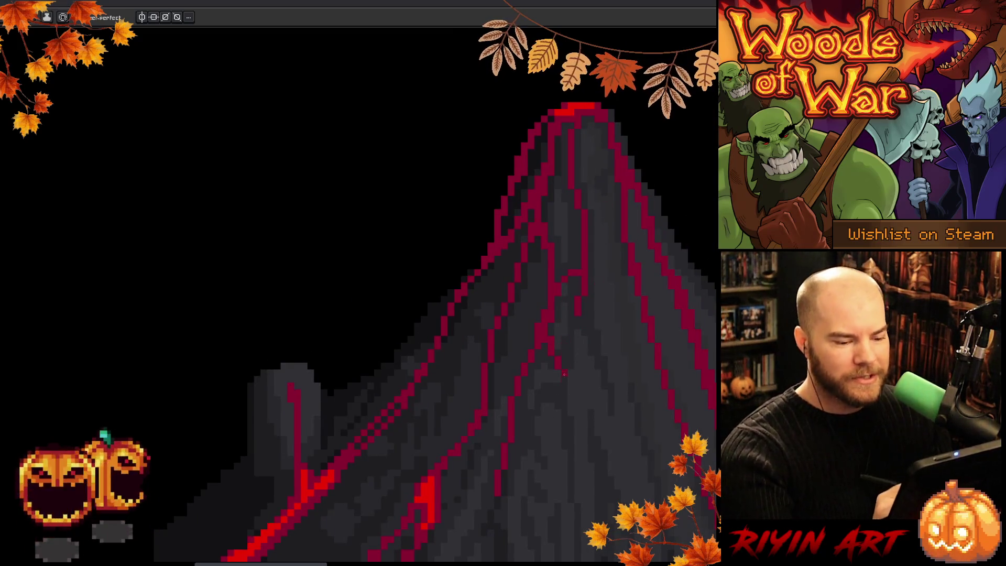
pyautogui.scroll(-1, 597, 442)
pyautogui.moveTo(580, 386); pyautogui.dragTo(556, 342)
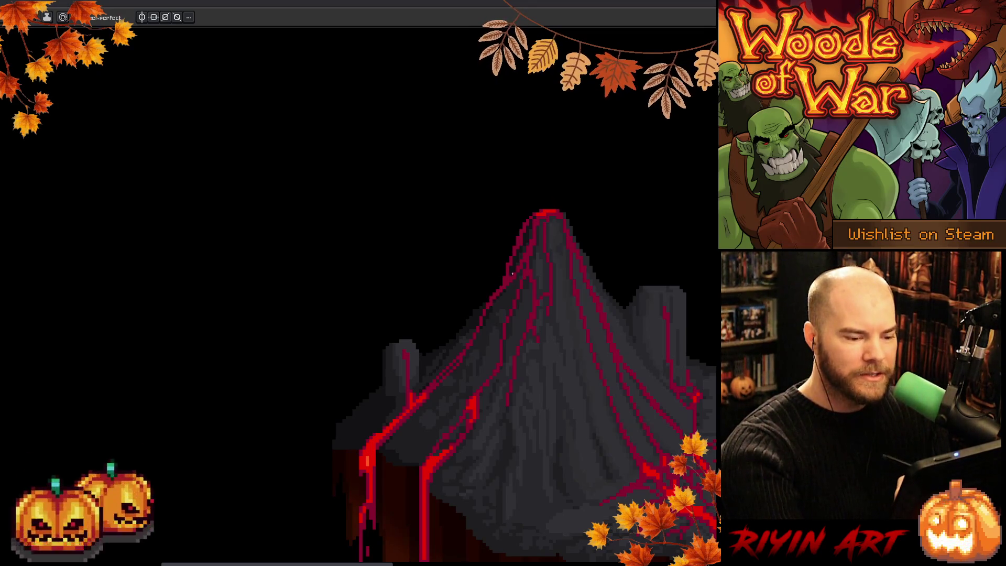
pyautogui.press('h')
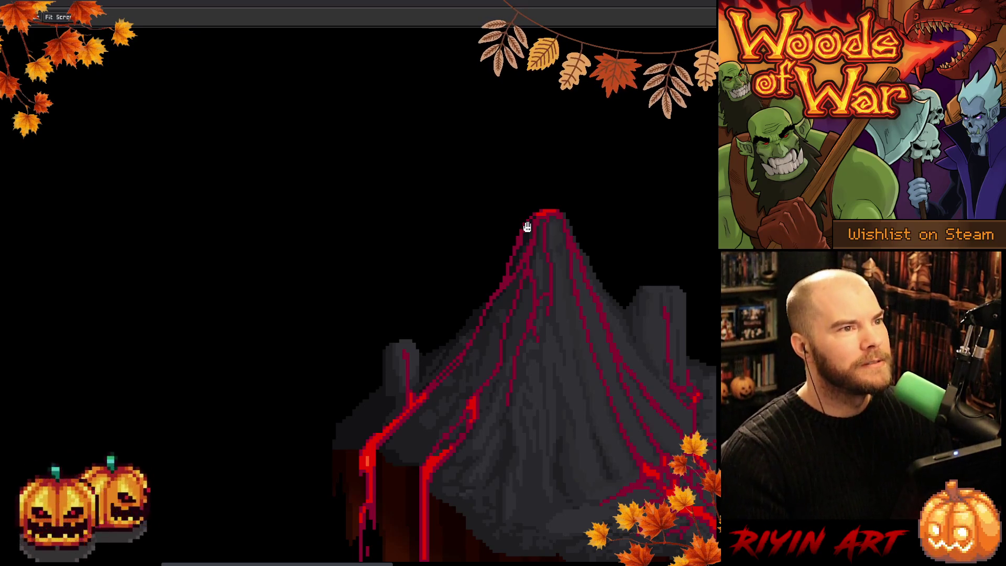
pyautogui.moveTo(559, 272)
pyautogui.mouseDown()
pyautogui.moveTo(289, 265)
pyautogui.moveTo(297, 314)
pyautogui.moveTo(276, 290)
pyautogui.mouseUp()
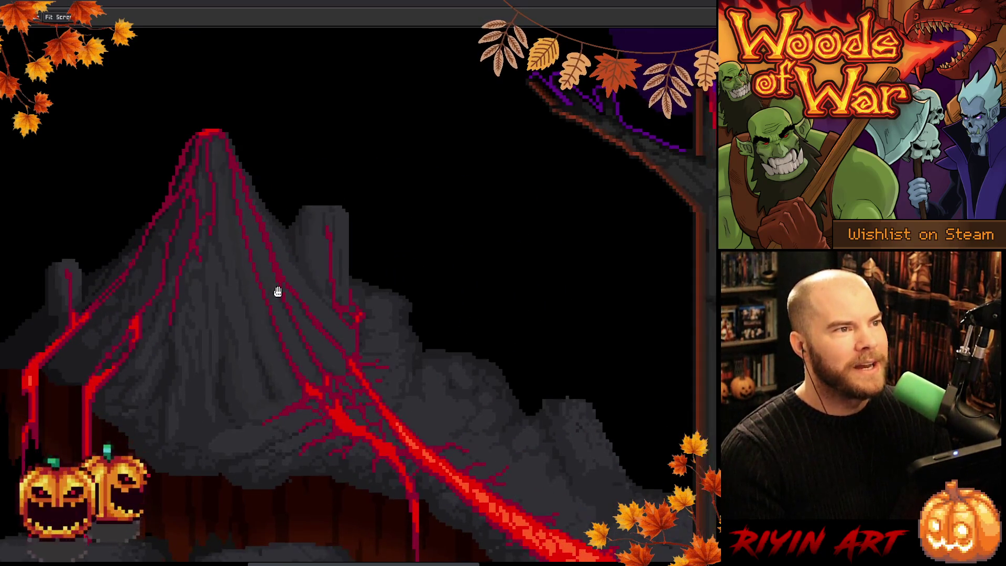
pyautogui.press('b')
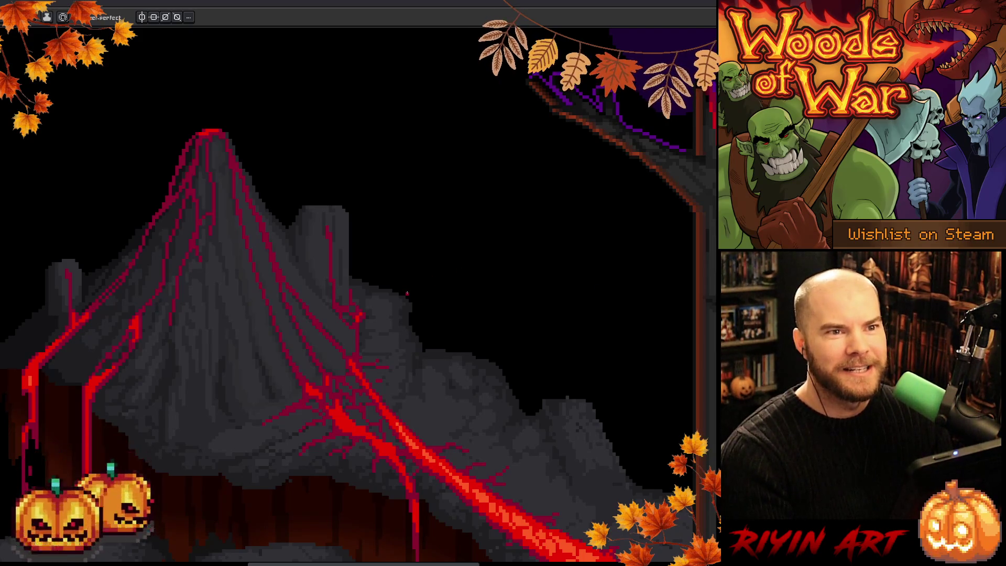
pyautogui.scroll(-3, 407, 293)
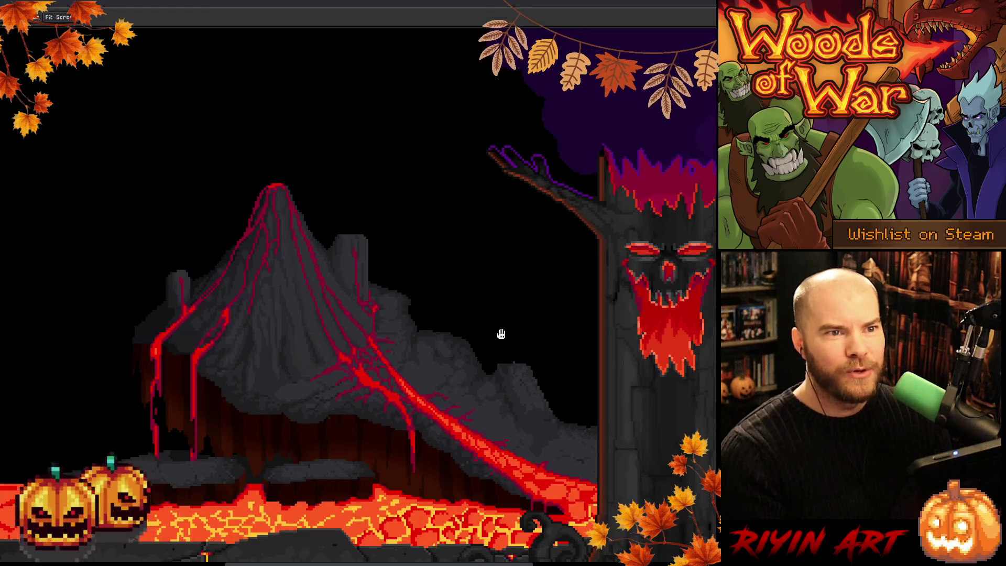
pyautogui.moveTo(498, 332); pyautogui.dragTo(385, 340)
pyautogui.scroll(2, 590, 322)
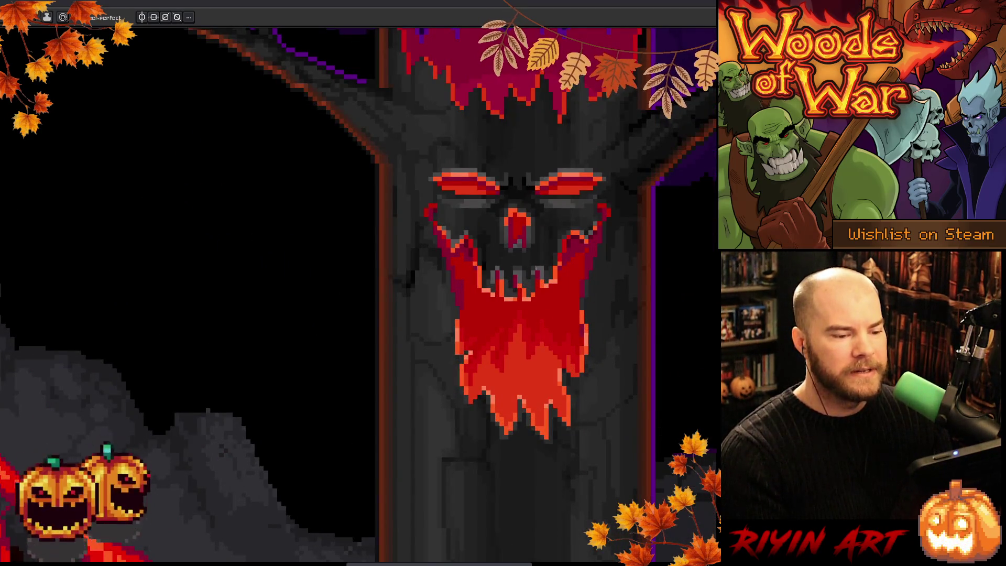
pyautogui.scroll(-2, 528, 317)
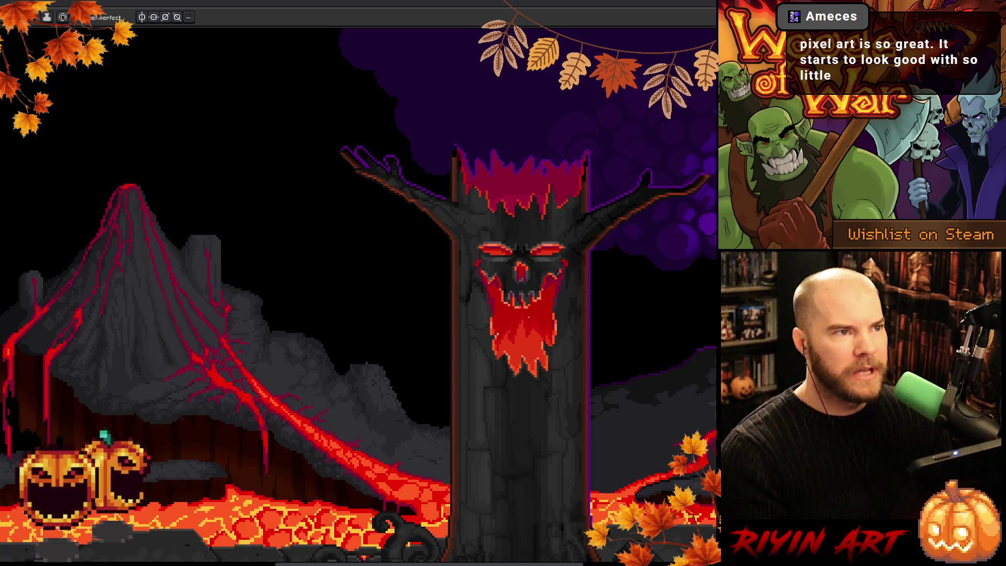
pyautogui.scroll(1, 545, 320)
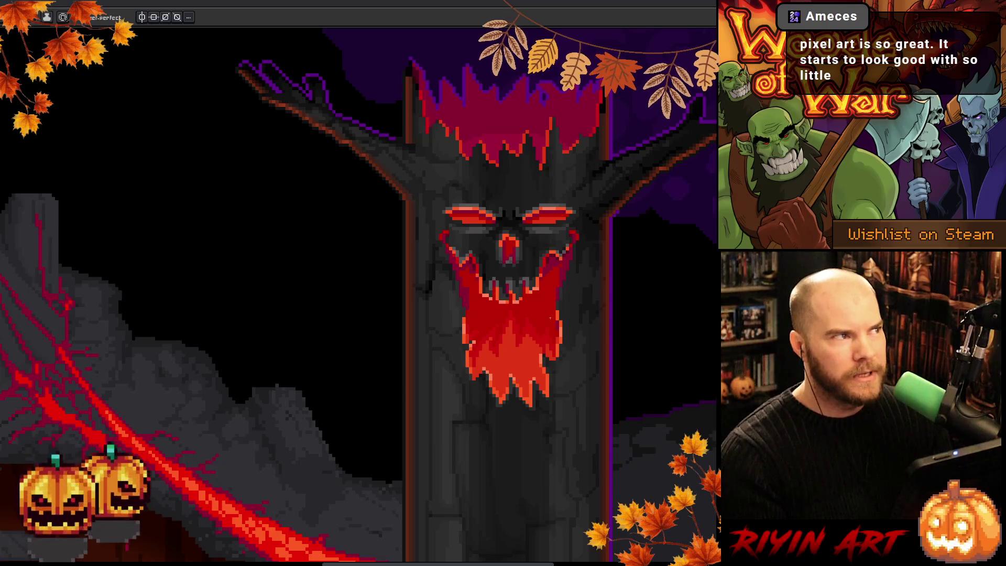
pyautogui.scroll(-2, 549, 343)
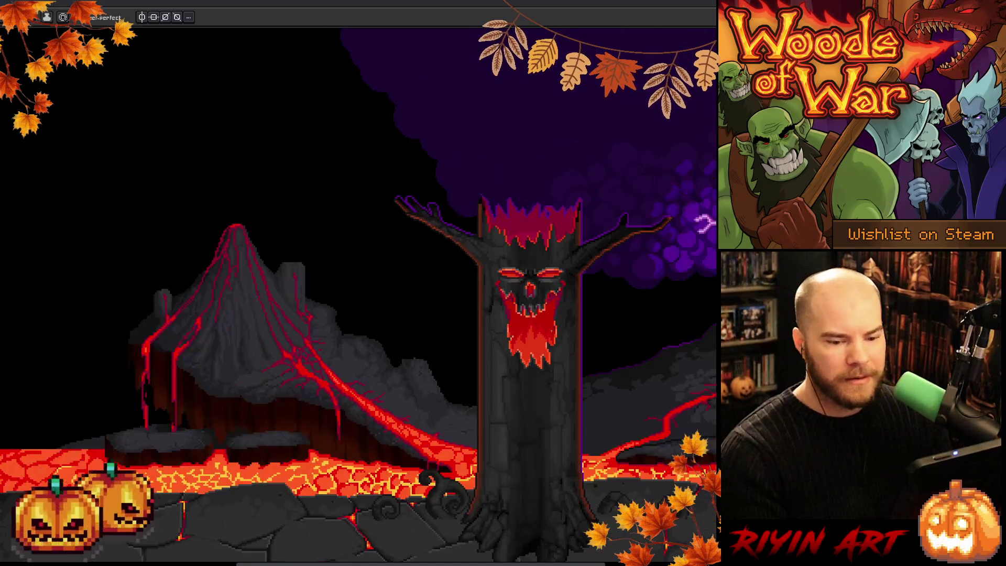
pyautogui.moveTo(549, 344)
pyautogui.mouseDown()
pyautogui.moveTo(563, 347)
pyautogui.moveTo(454, 378)
pyautogui.mouseUp()
pyautogui.moveTo(631, 355)
pyautogui.mouseDown()
pyautogui.moveTo(451, 370)
pyautogui.moveTo(676, 370)
pyautogui.mouseUp()
pyautogui.moveTo(440, 372); pyautogui.dragTo(555, 375)
pyautogui.scroll(3, 431, 338)
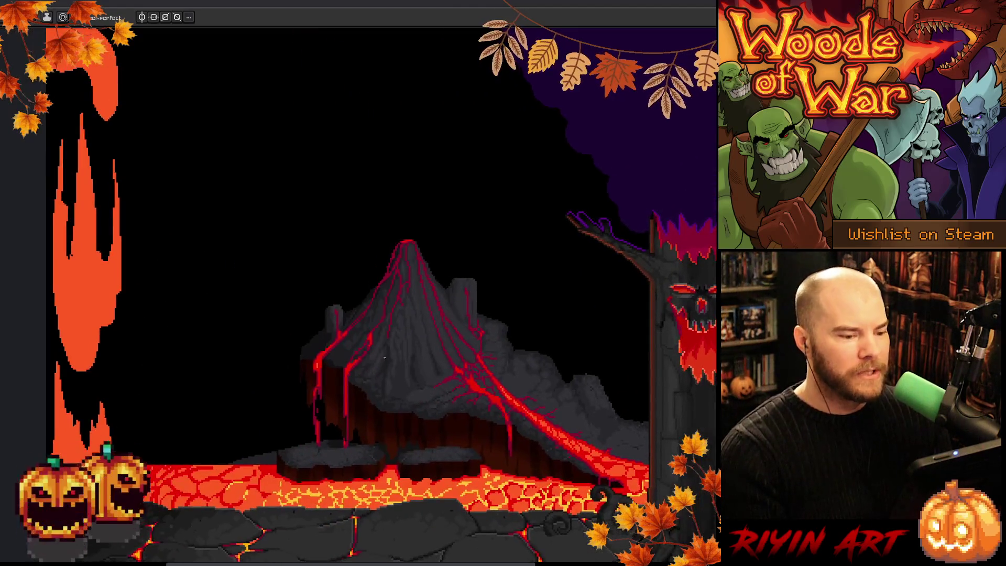
pyautogui.scroll(-3, 430, 338)
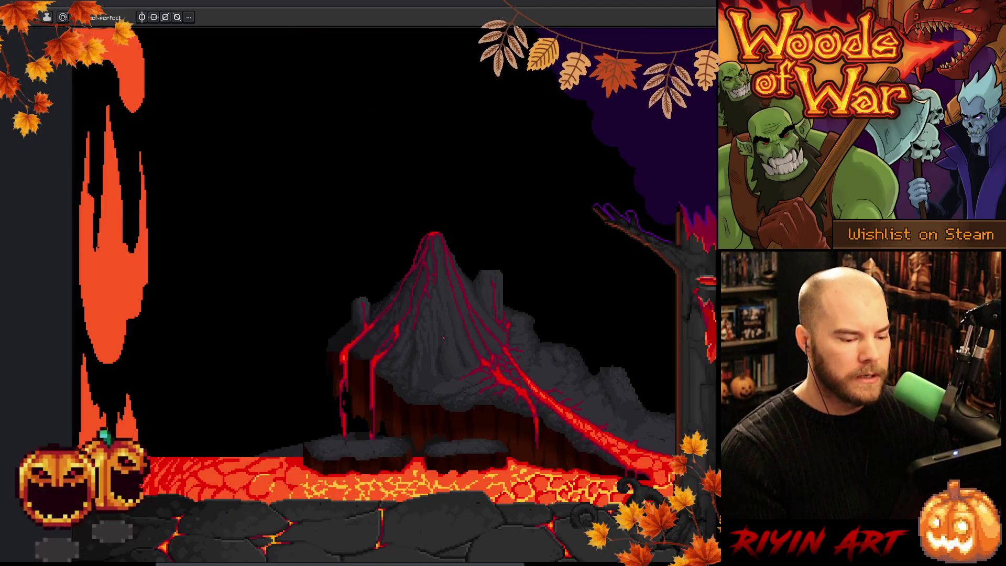
pyautogui.scroll(2, 444, 337)
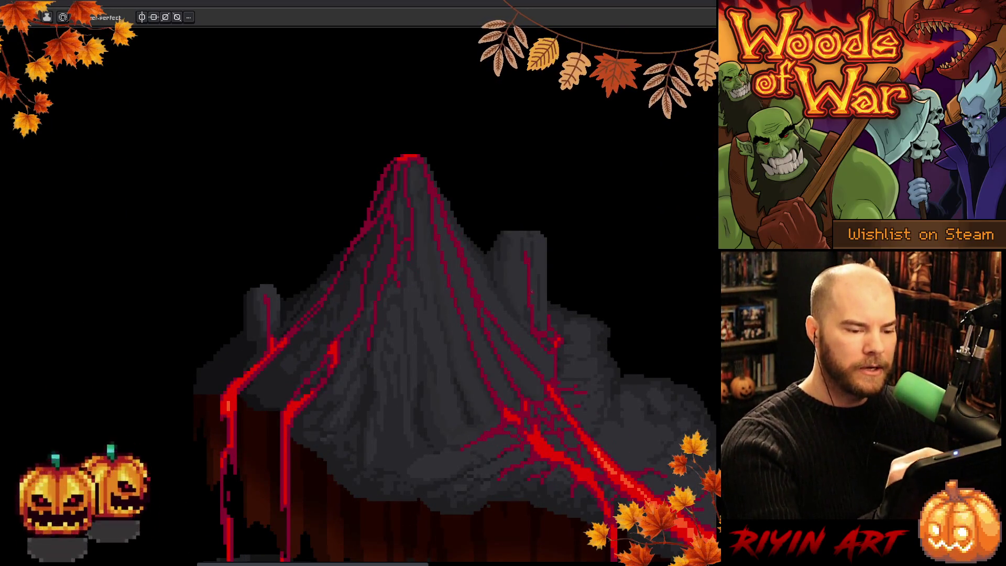
pyautogui.scroll(-2, 597, 419)
pyautogui.hscroll(3, 524, 409)
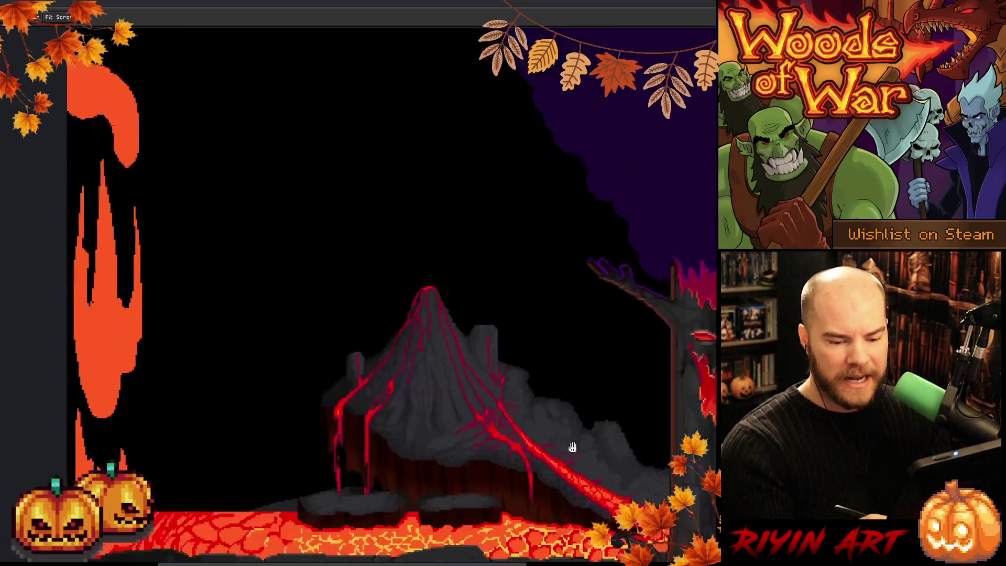
pyautogui.scroll(1, 505, 400)
pyautogui.scroll(2, 505, 399)
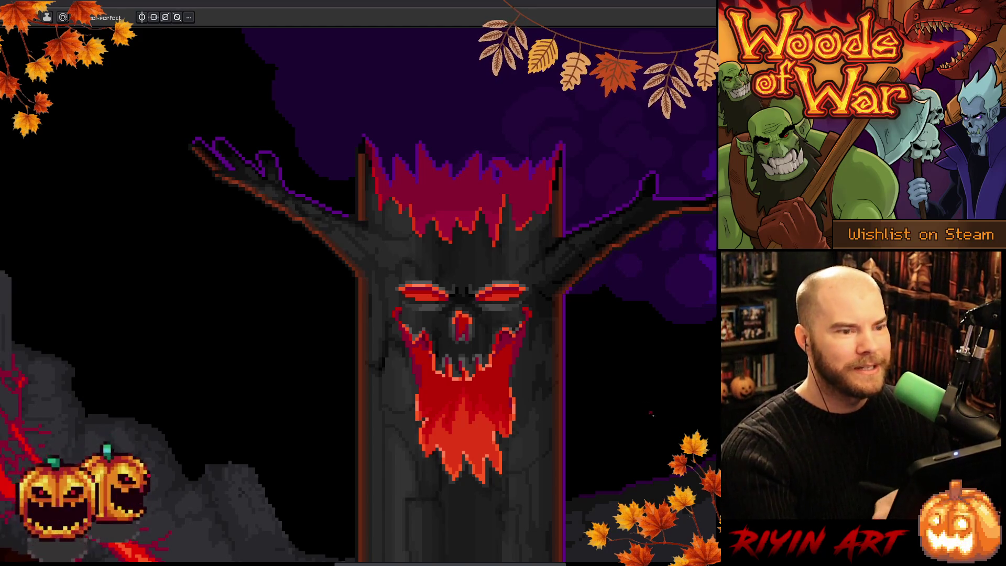
pyautogui.scroll(-2, 691, 448)
pyautogui.moveTo(577, 294)
pyautogui.mouseDown()
pyautogui.moveTo(451, 258)
pyautogui.moveTo(482, 191)
pyautogui.moveTo(482, 203)
pyautogui.moveTo(610, 233)
pyautogui.mouseUp()
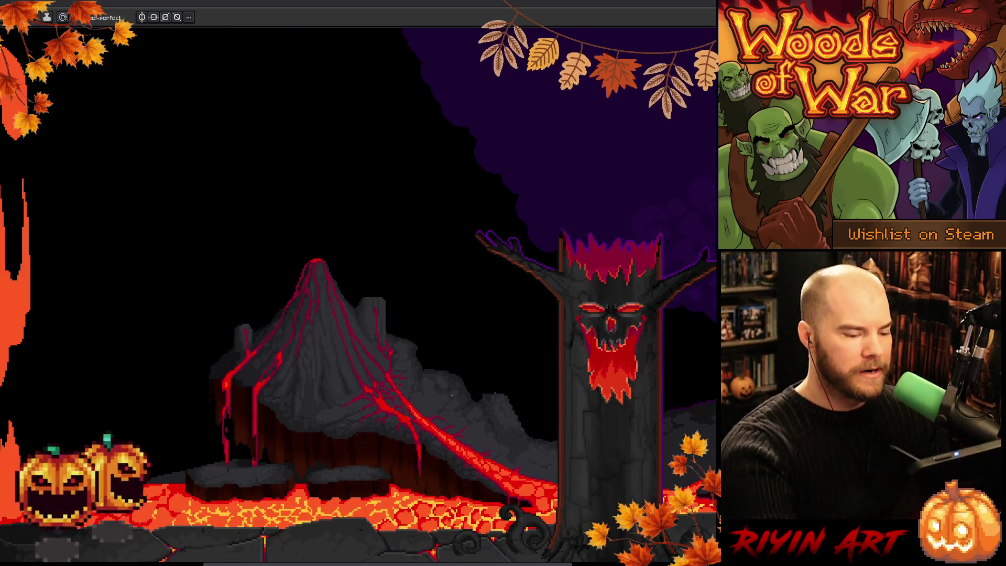
pyautogui.scroll(2, 452, 396)
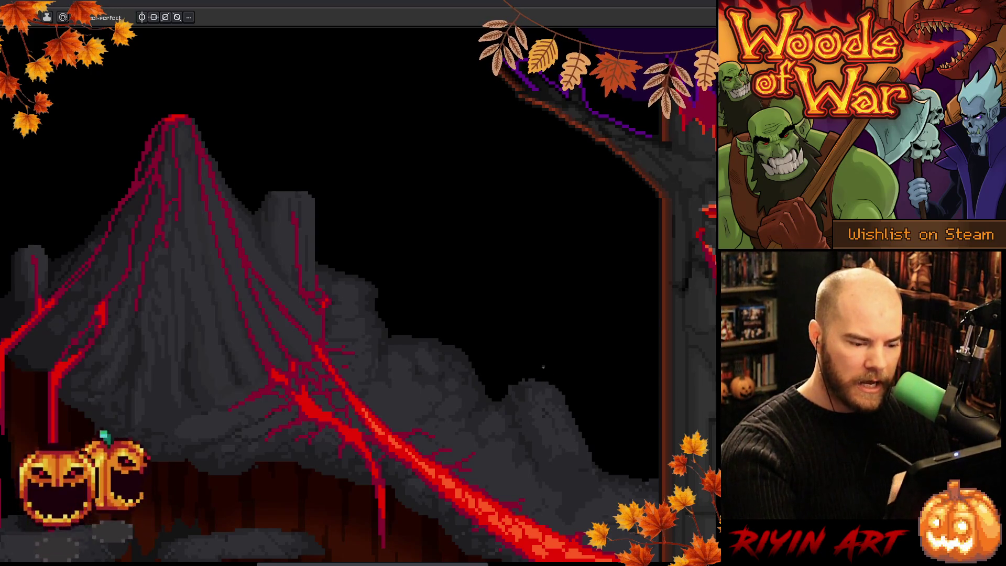
pyautogui.press('b')
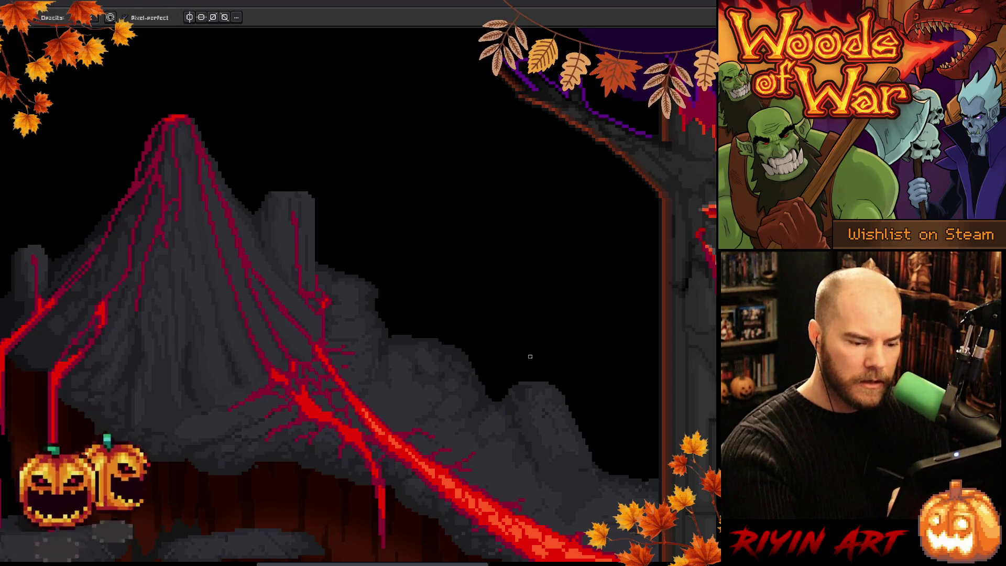
pyautogui.press('i')
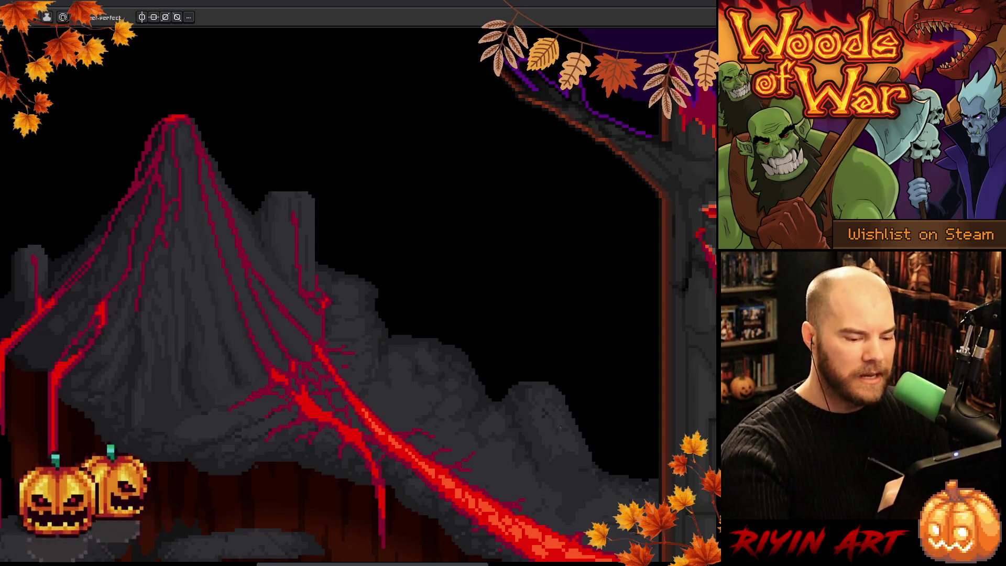
pyautogui.press('b')
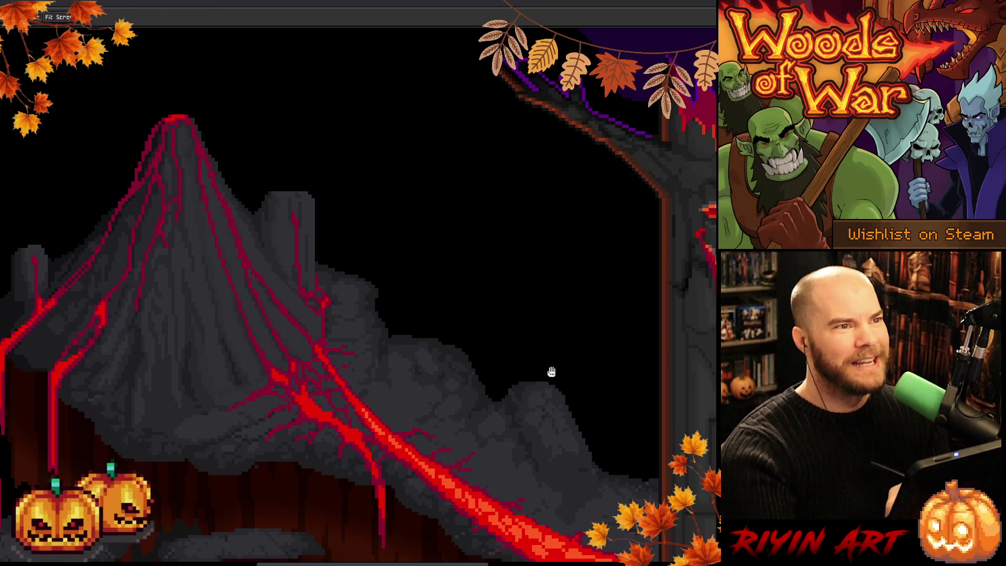
pyautogui.moveTo(551, 371); pyautogui.dragTo(508, 312)
pyautogui.press('i')
pyautogui.press('b')
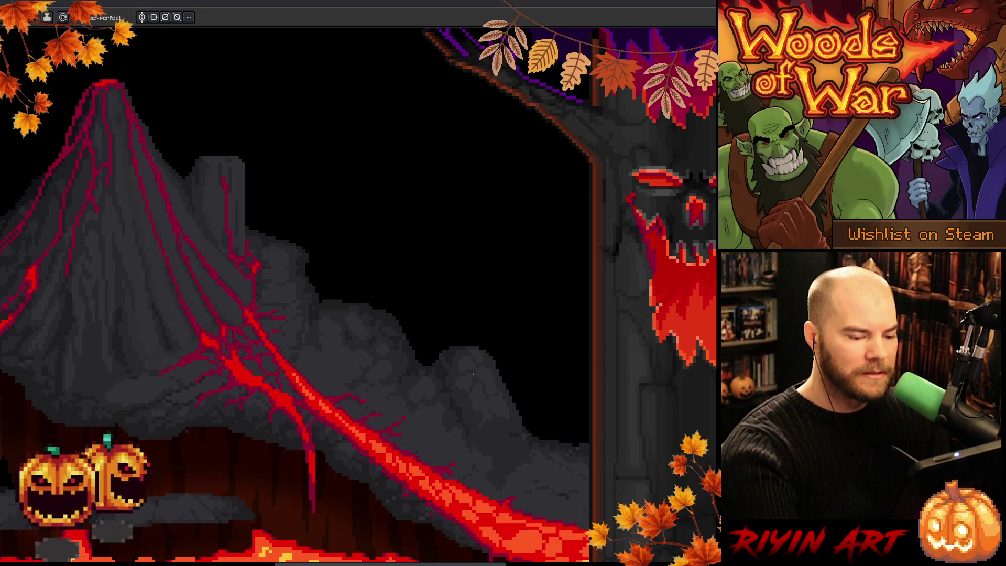
pyautogui.press('alt')
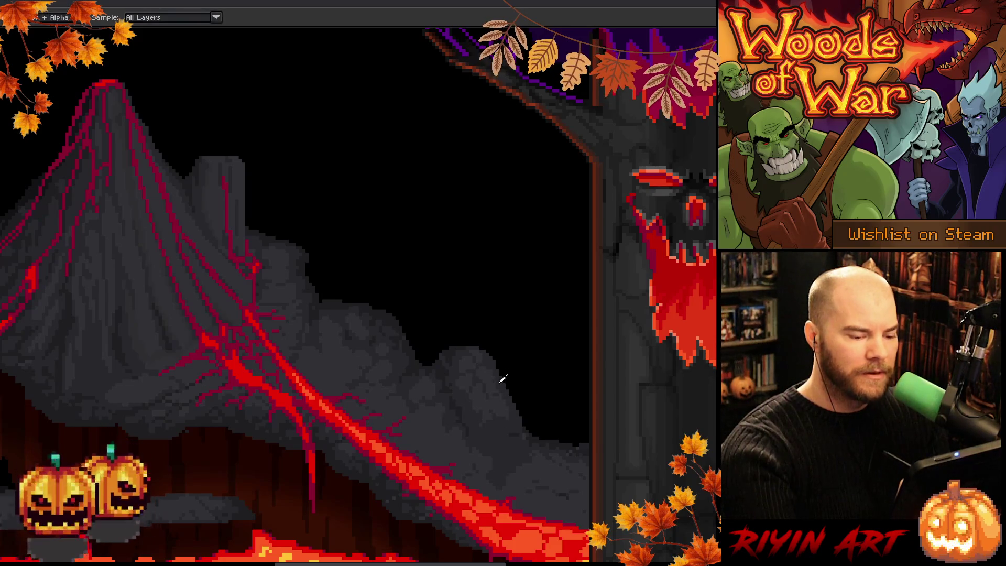
pyautogui.keyDown('alt'); pyautogui.click(503, 378); pyautogui.keyUp('alt')
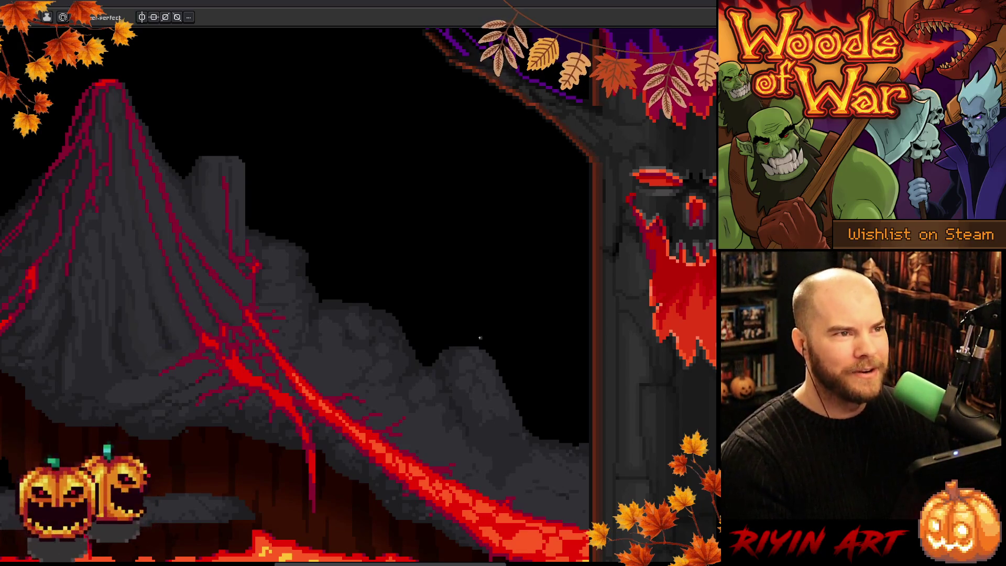
pyautogui.scroll(-2, 249, 285)
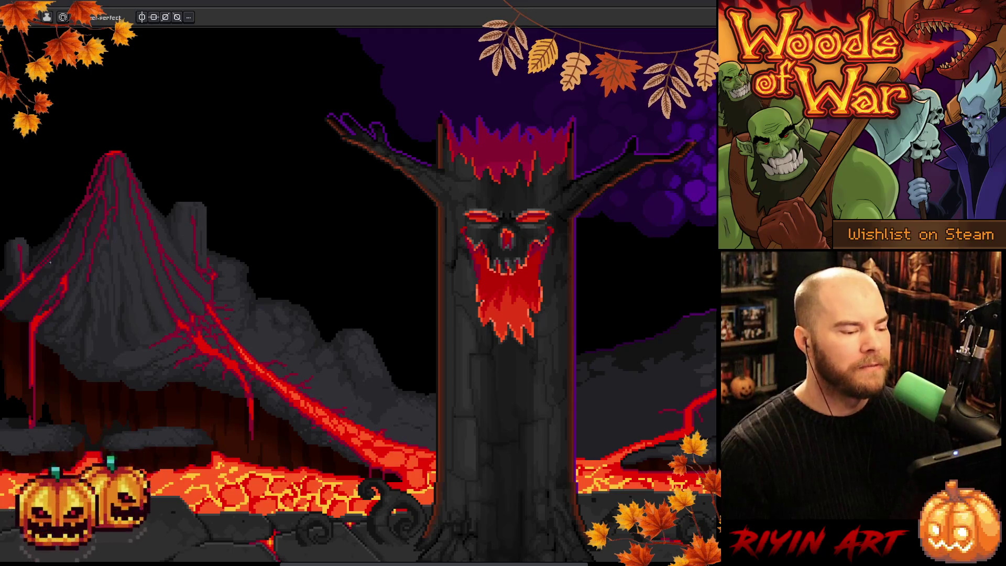
pyautogui.press('h')
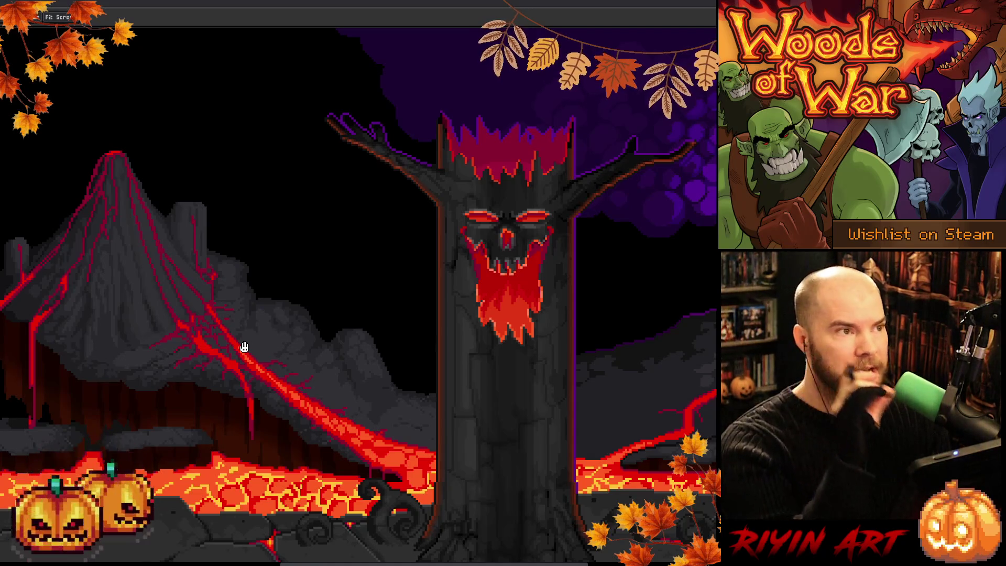
pyautogui.scroll(3, 488, 268)
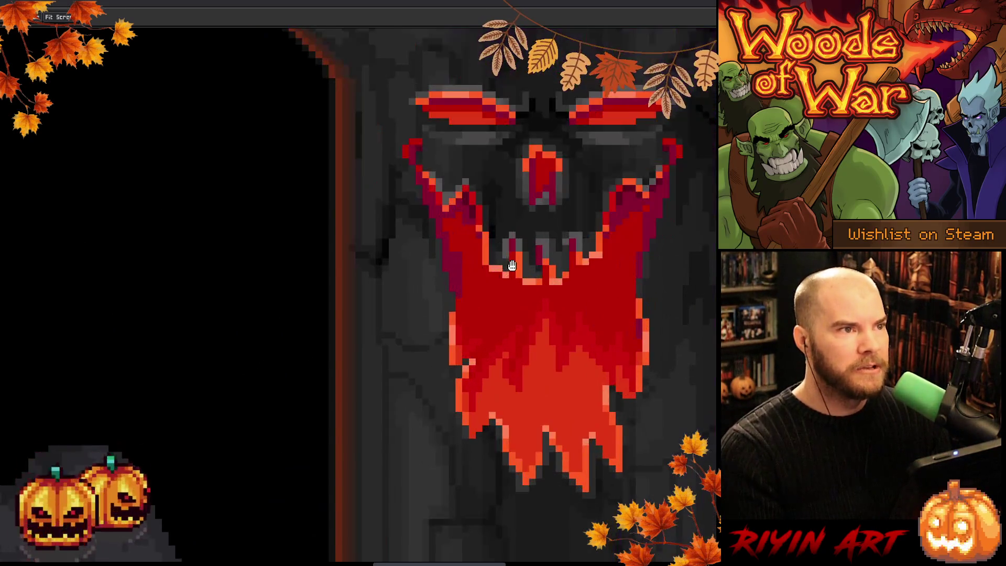
pyautogui.scroll(-2, 512, 265)
pyautogui.scroll(1, 546, 394)
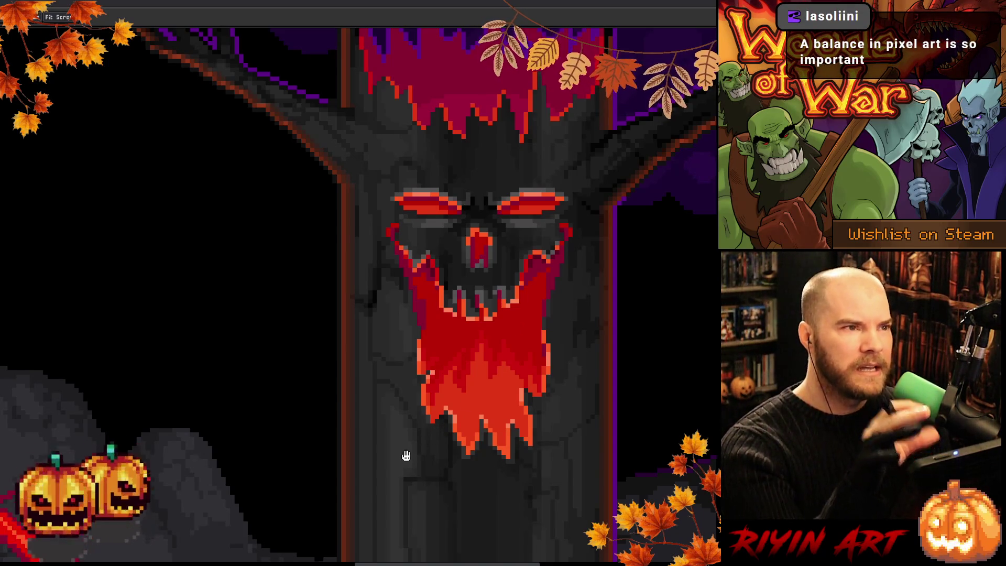
pyautogui.scroll(-1, 407, 457)
pyautogui.scroll(1, 421, 440)
pyautogui.scroll(1, 441, 411)
pyautogui.scroll(-1, 445, 404)
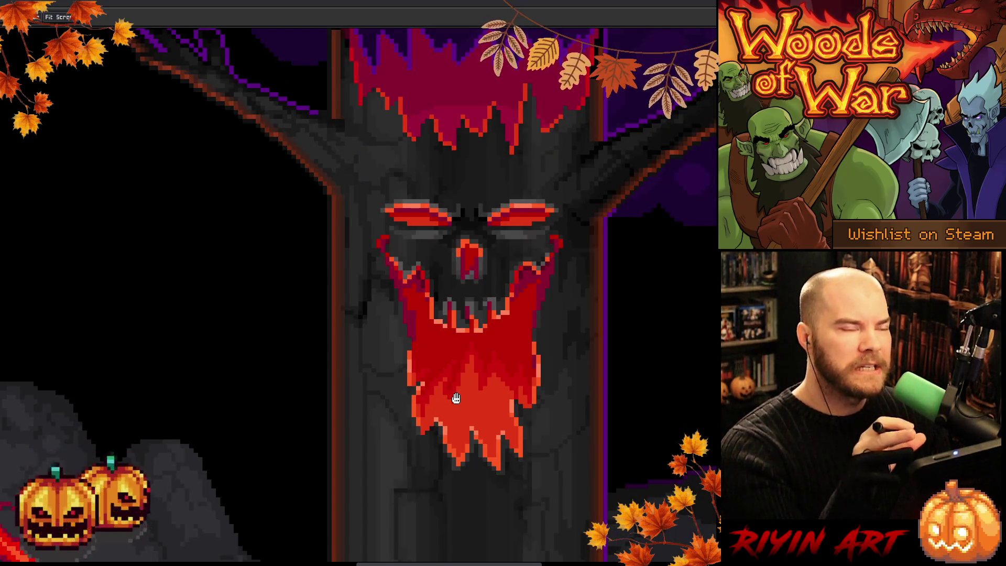
pyautogui.scroll(-1, 456, 399)
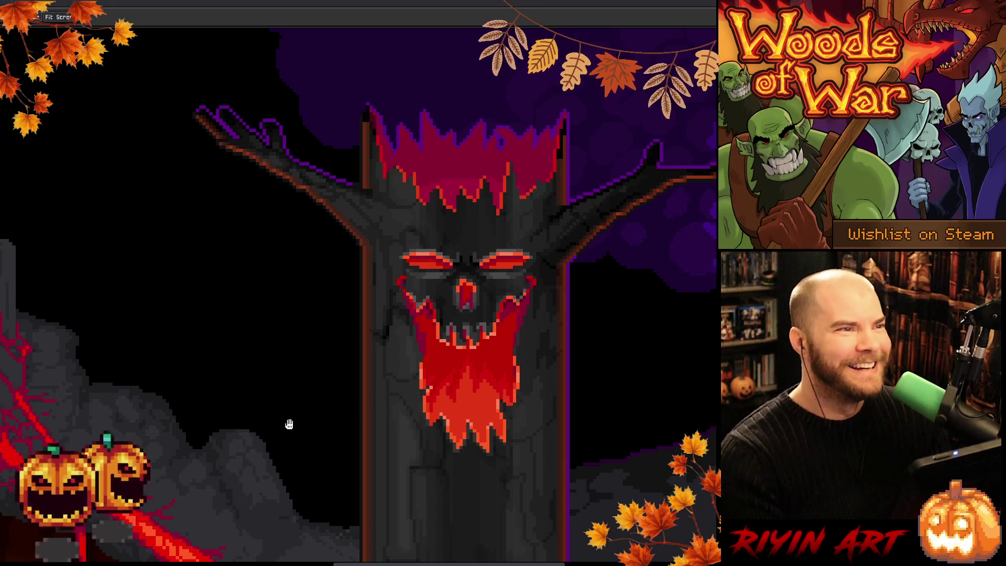
pyautogui.moveTo(287, 419); pyautogui.dragTo(595, 367)
pyautogui.scroll(-1, 454, 364)
pyautogui.moveTo(454, 363); pyautogui.dragTo(470, 383)
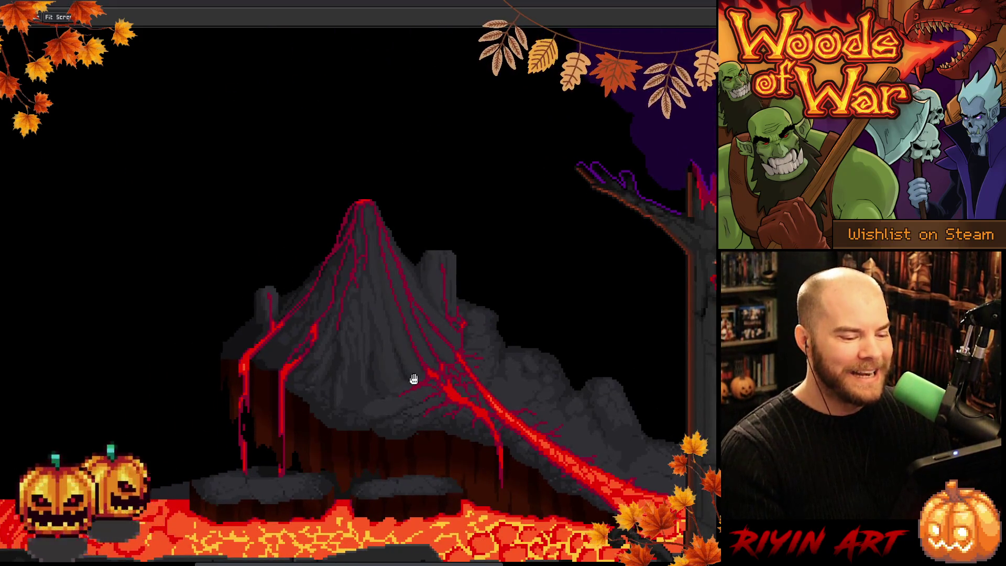
pyautogui.scroll(-1, 398, 332)
pyautogui.hscroll(5, 530, 417)
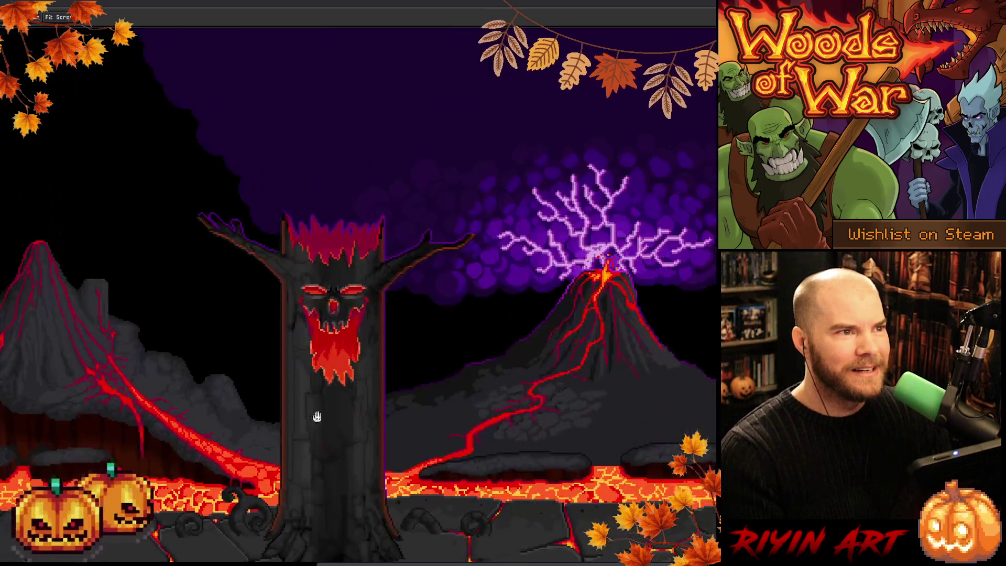
pyautogui.scroll(1, 604, 347)
pyautogui.scroll(1, 510, 332)
pyautogui.scroll(1, 413, 306)
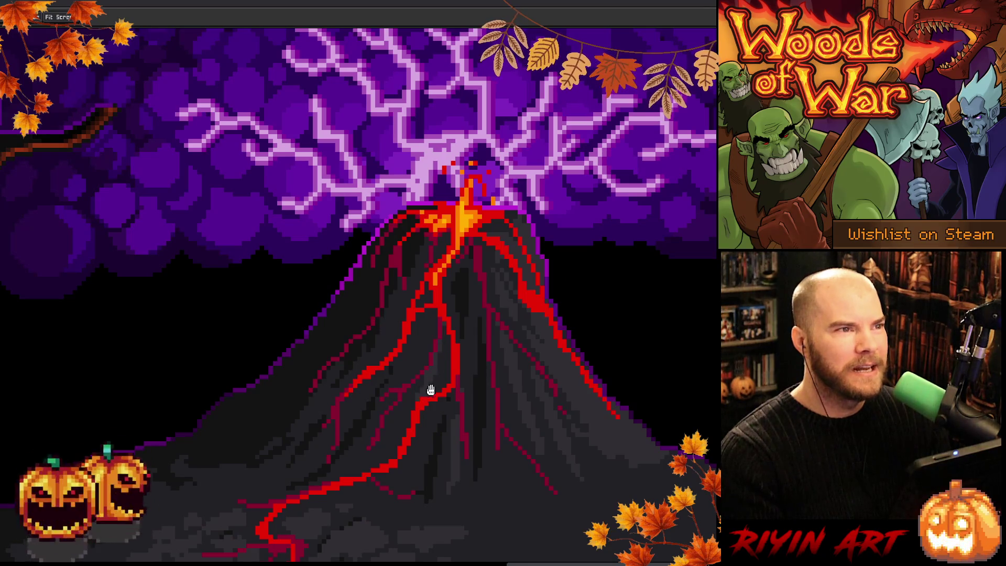
pyautogui.scroll(-1, 386, 422)
pyautogui.scroll(-1, 348, 456)
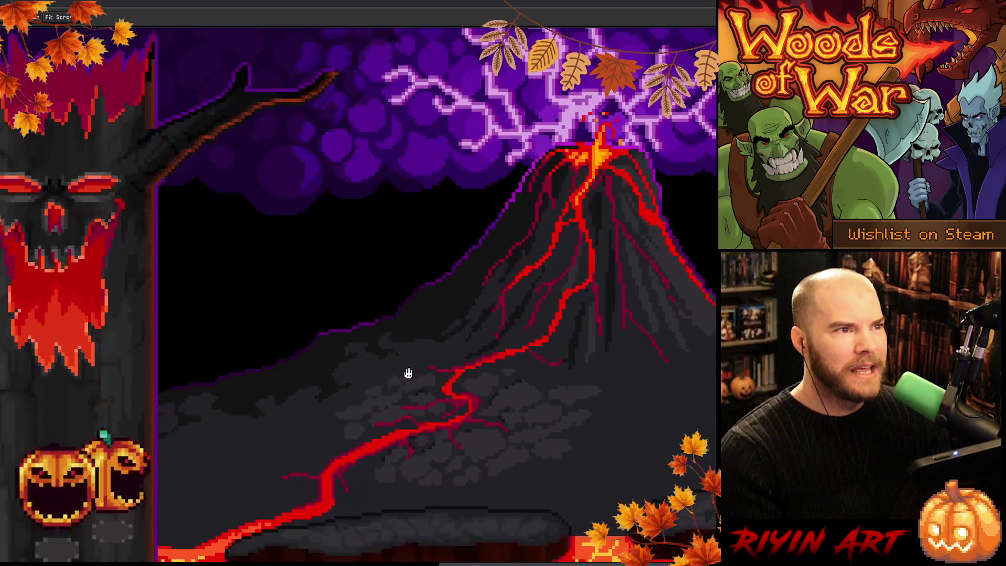
pyautogui.scroll(1, 409, 372)
pyautogui.hscroll(-3, 468, 359)
pyautogui.hscroll(-6, 600, 376)
pyautogui.scroll(-1, 681, 364)
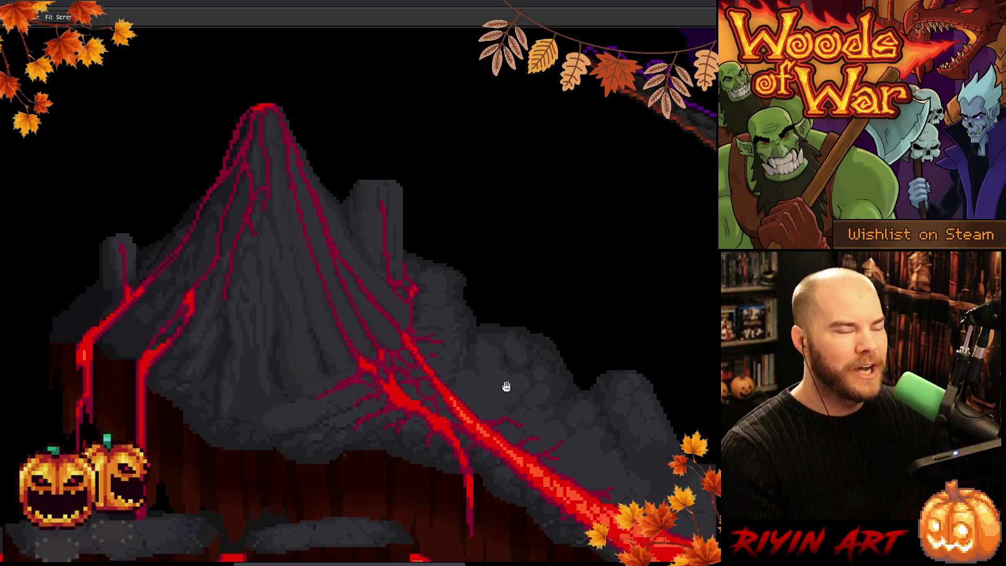
pyautogui.scroll(1, 547, 366)
pyautogui.scroll(1, 514, 413)
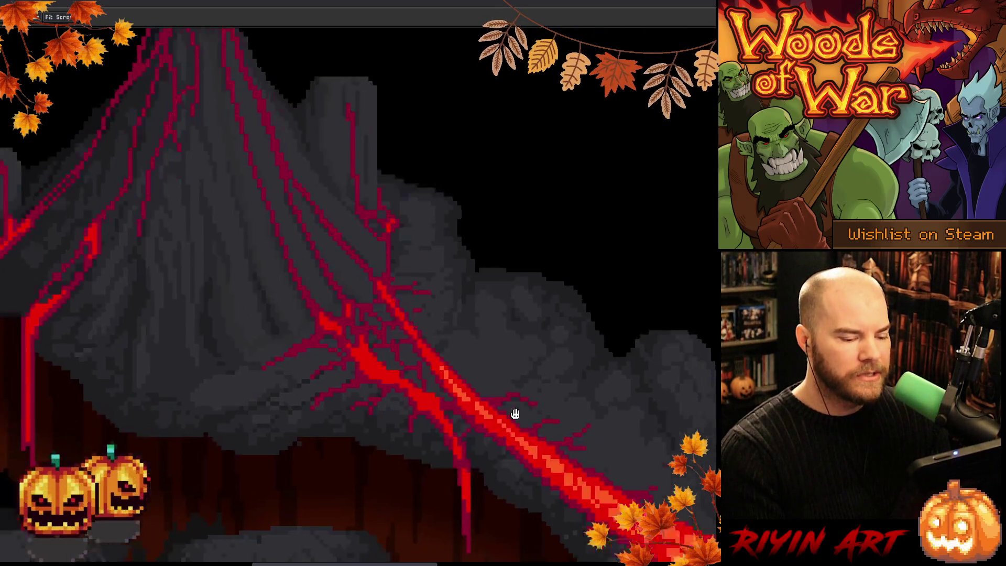
pyautogui.scroll(1, 535, 393)
pyautogui.scroll(1, 523, 367)
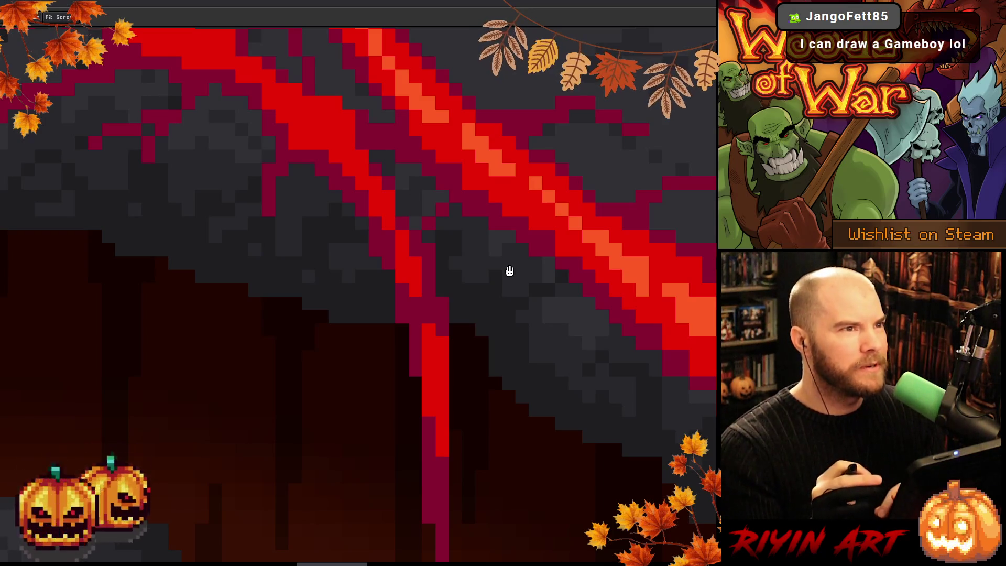
# Zoom into the volcano's lava crack, sample a colour from the art, and return to the Pencil.
pyautogui.scroll(-2, 510, 271)
pyautogui.scroll(-2, 546, 279)
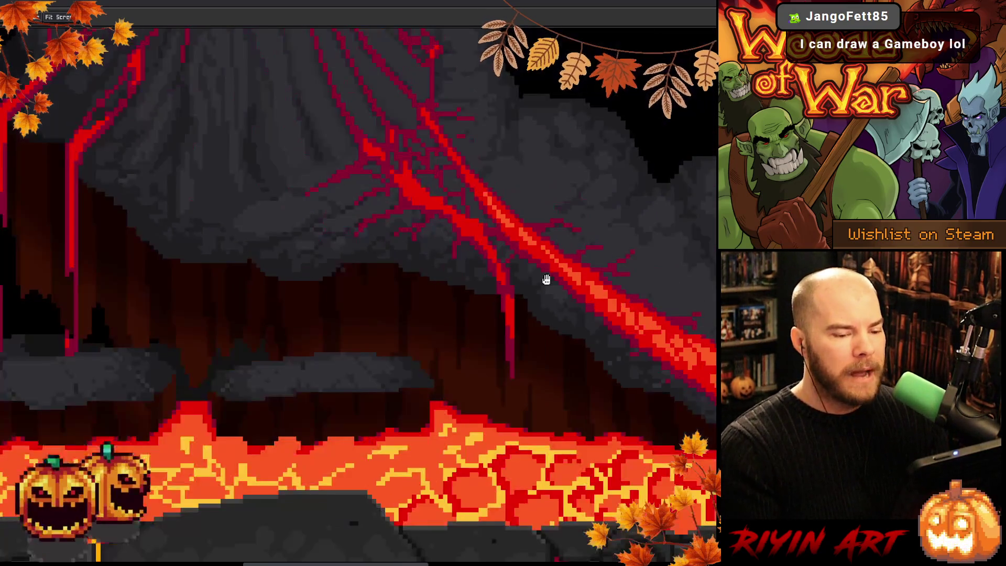
pyautogui.moveTo(577, 285); pyautogui.dragTo(498, 365)
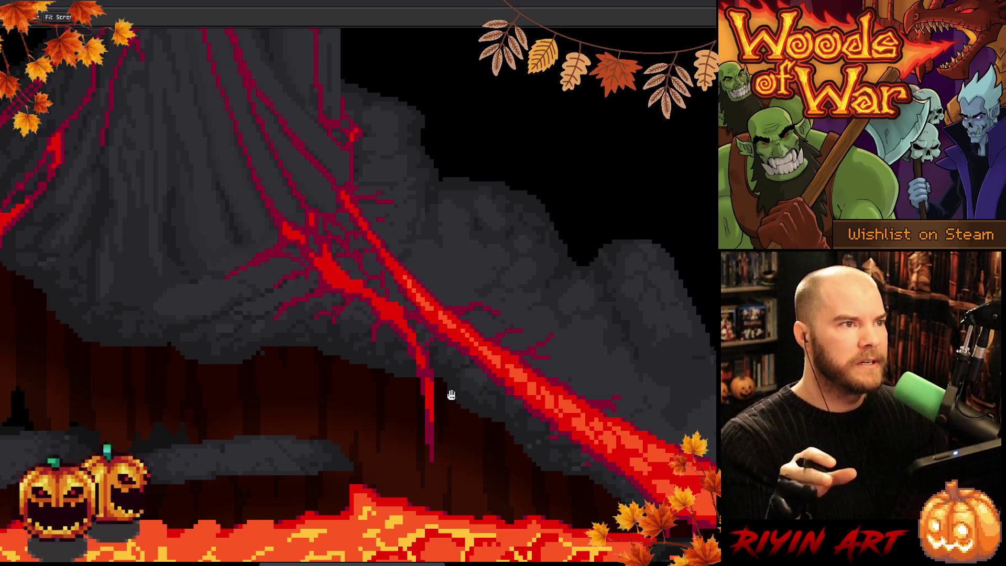
pyautogui.scroll(3, 449, 393)
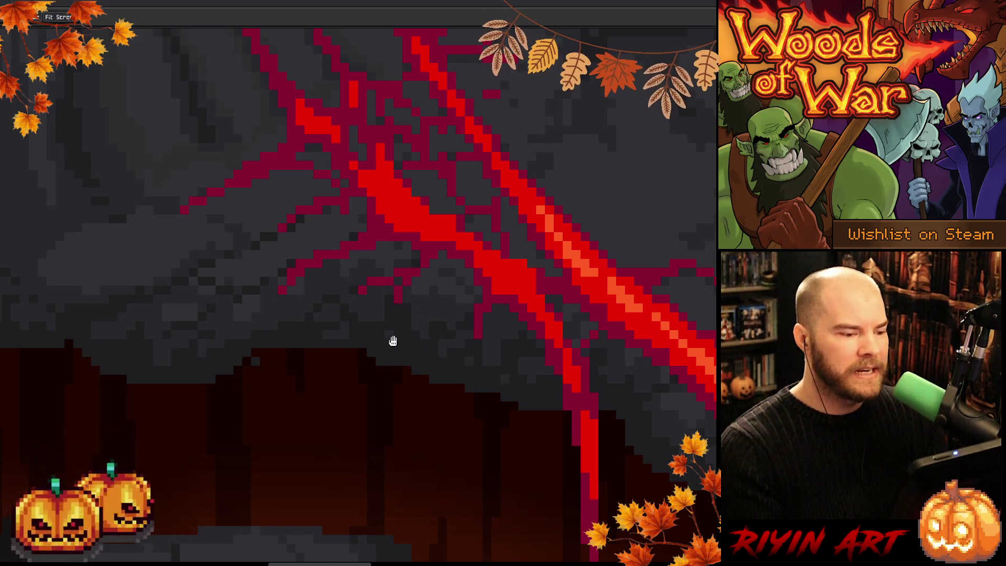
pyautogui.press('i')
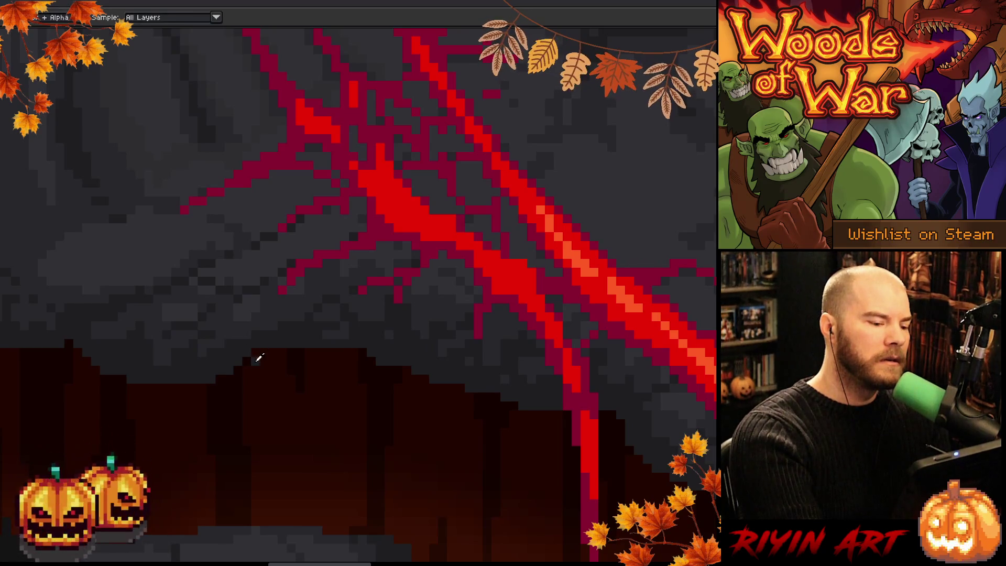
pyautogui.press('b')
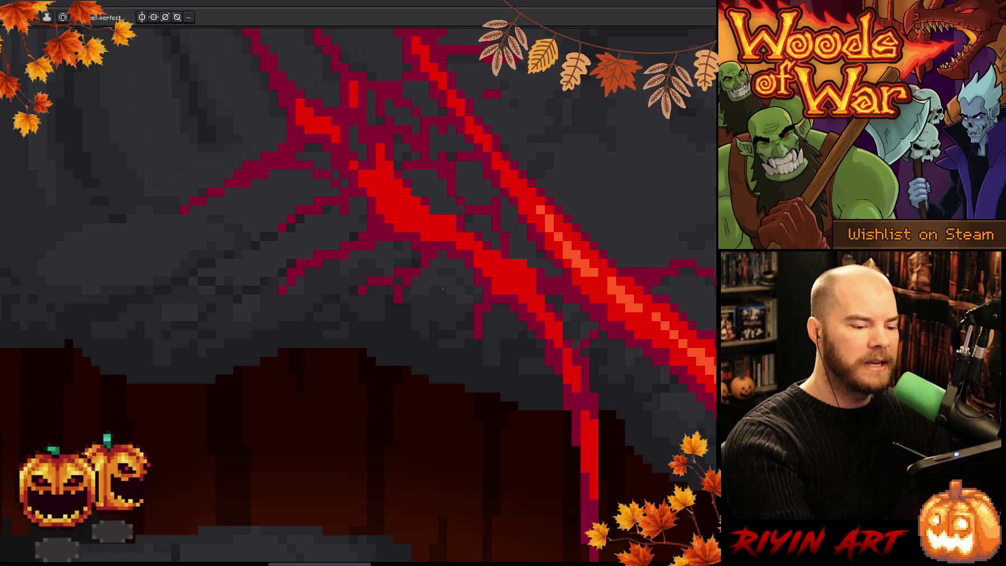
pyautogui.scroll(2, 437, 303)
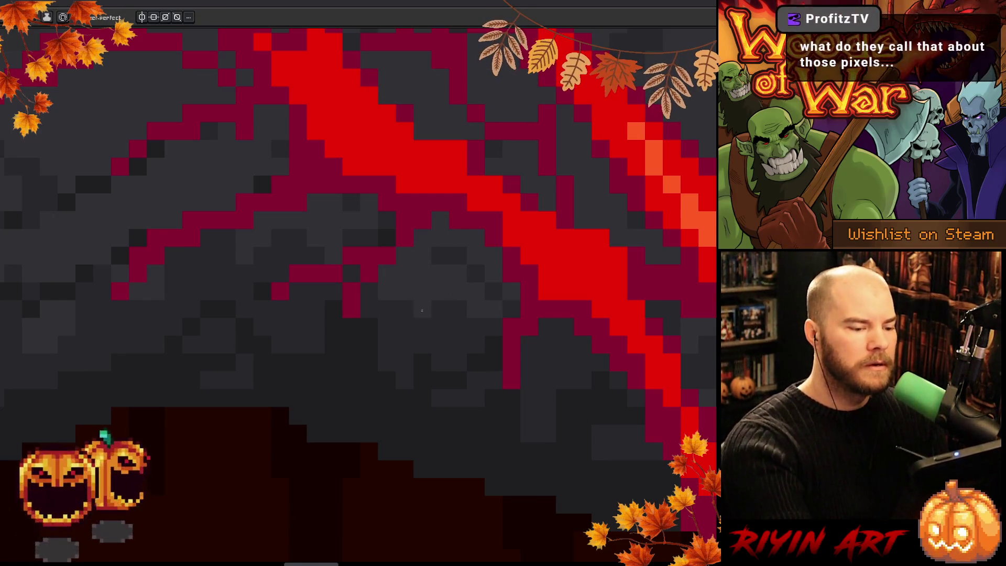
# Sample rock colours and repaint the grey pixels between the lava cracks.
pyautogui.press('i')
pyautogui.press('b')
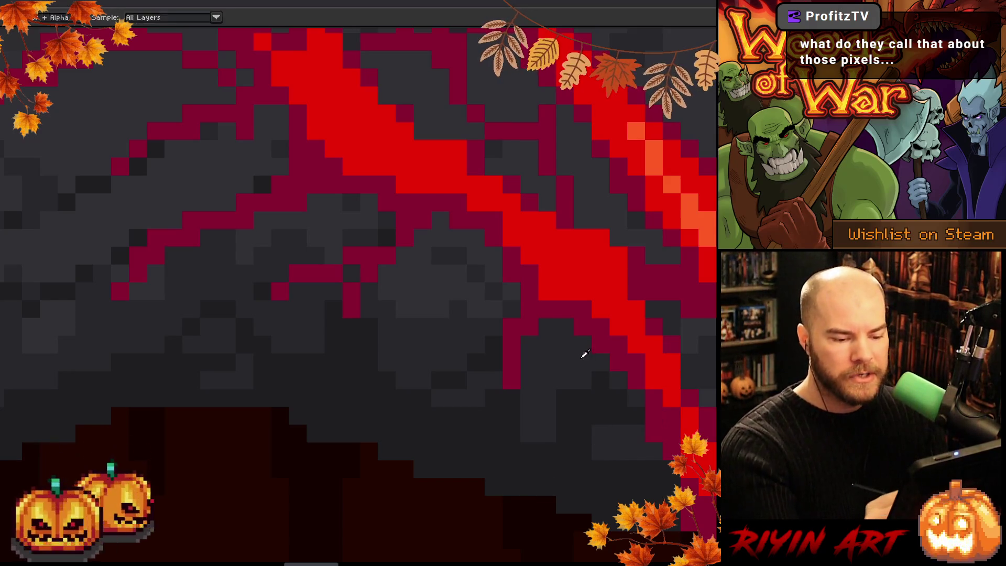
pyautogui.press('i')
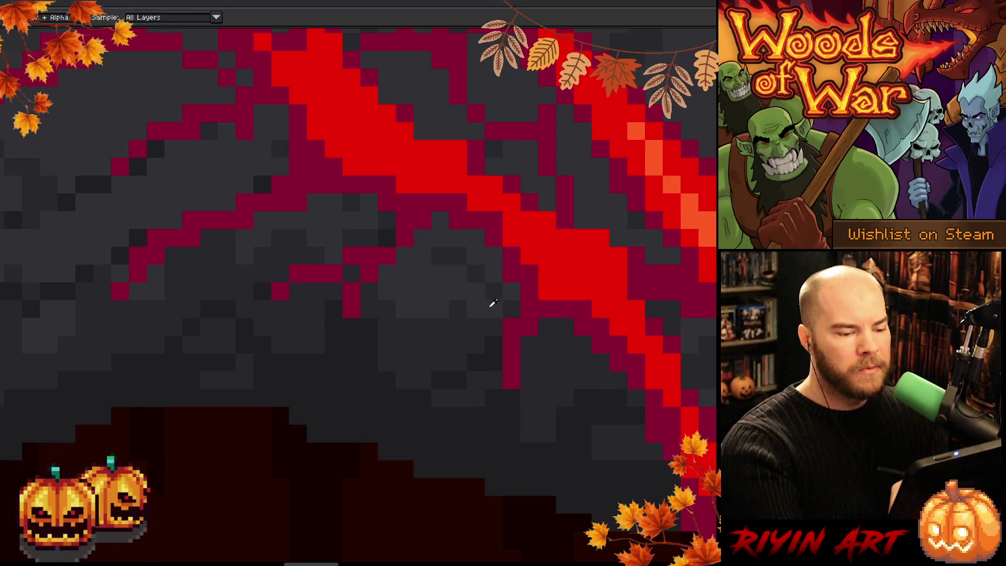
pyautogui.press('b')
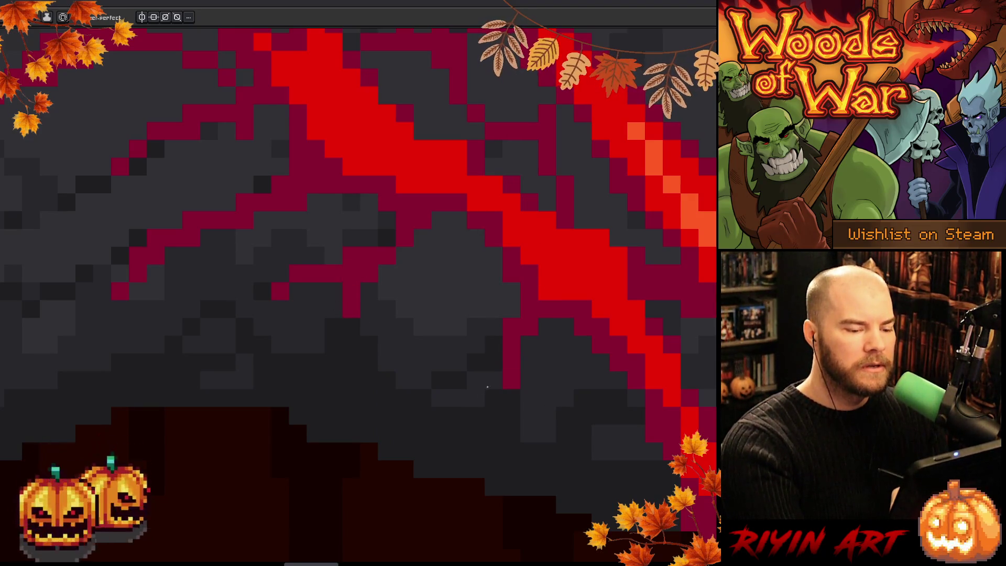
pyautogui.scroll(-3, 498, 383)
pyautogui.scroll(3, 514, 379)
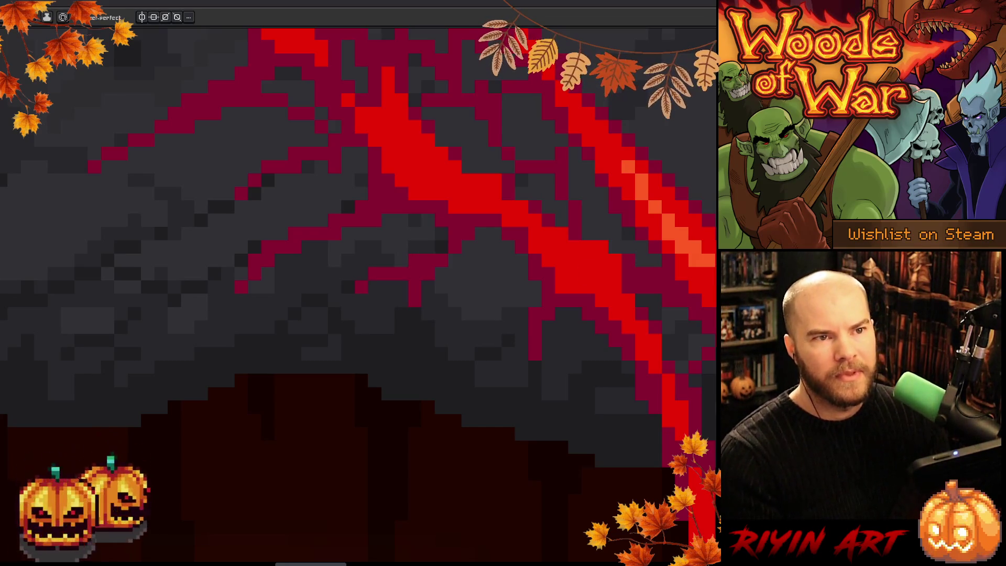
pyautogui.scroll(-5, 586, 274)
pyautogui.scroll(2, 613, 315)
# Recentre on the left volcano and paint rock shading and lava veins with the Pencil.
pyautogui.moveTo(366, 373)
pyautogui.mouseDown()
pyautogui.moveTo(444, 353)
pyautogui.moveTo(436, 362)
pyautogui.mouseUp()
pyautogui.press('b')
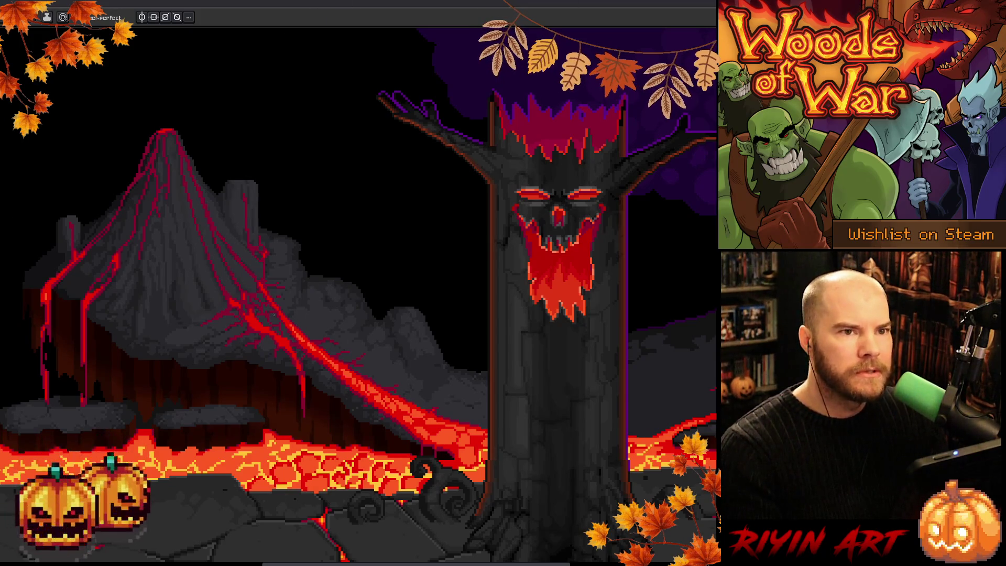
pyautogui.scroll(3, 208, 309)
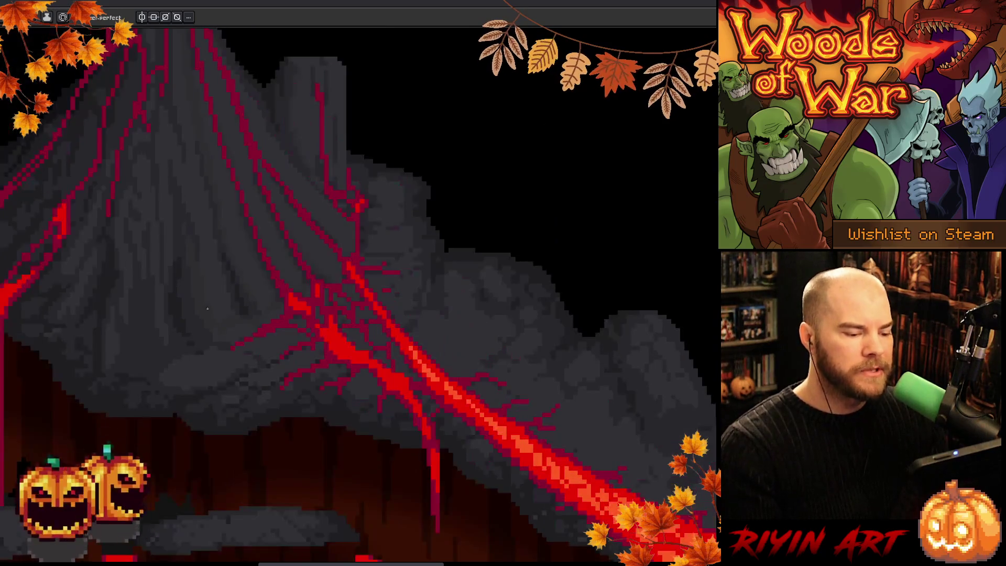
# Eyedrop reds from the volcano and repaint its branching crimson lava veins down the grey slope.
pyautogui.scroll(-2, 208, 309)
pyautogui.scroll(2, 488, 366)
pyautogui.press('i')
pyautogui.press('b')
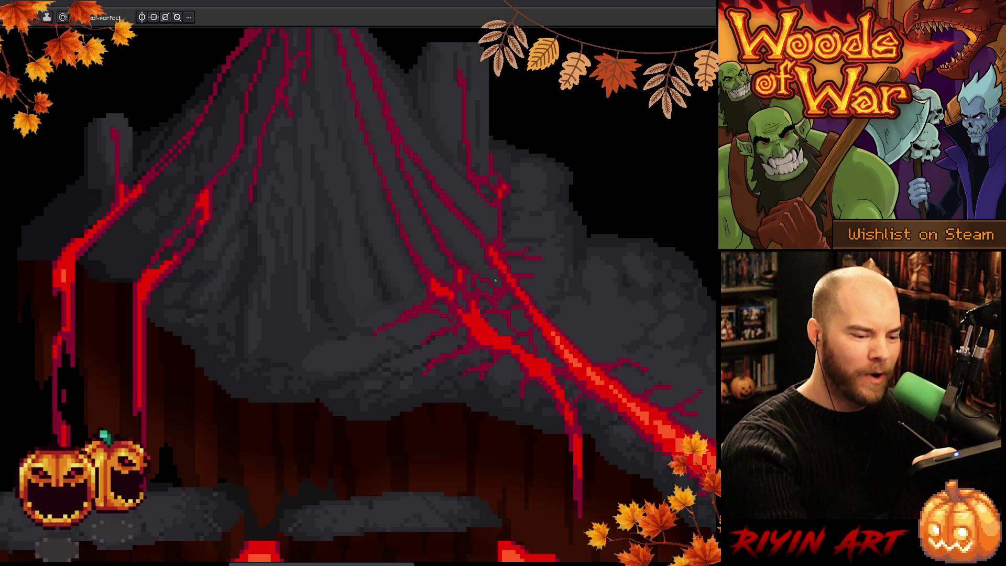
pyautogui.press('i')
pyautogui.press('b')
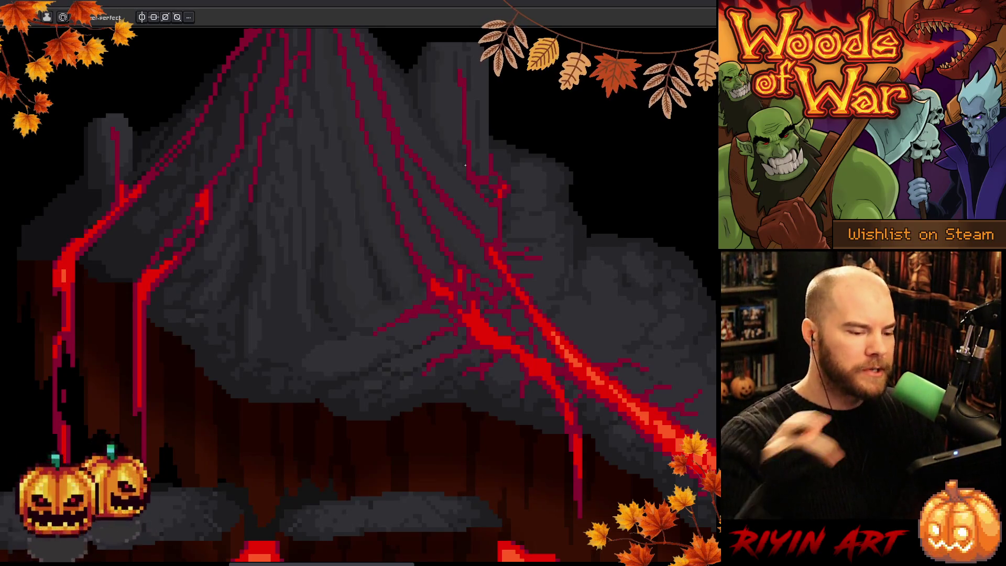
pyautogui.press('alt')
pyautogui.click(452, 261)
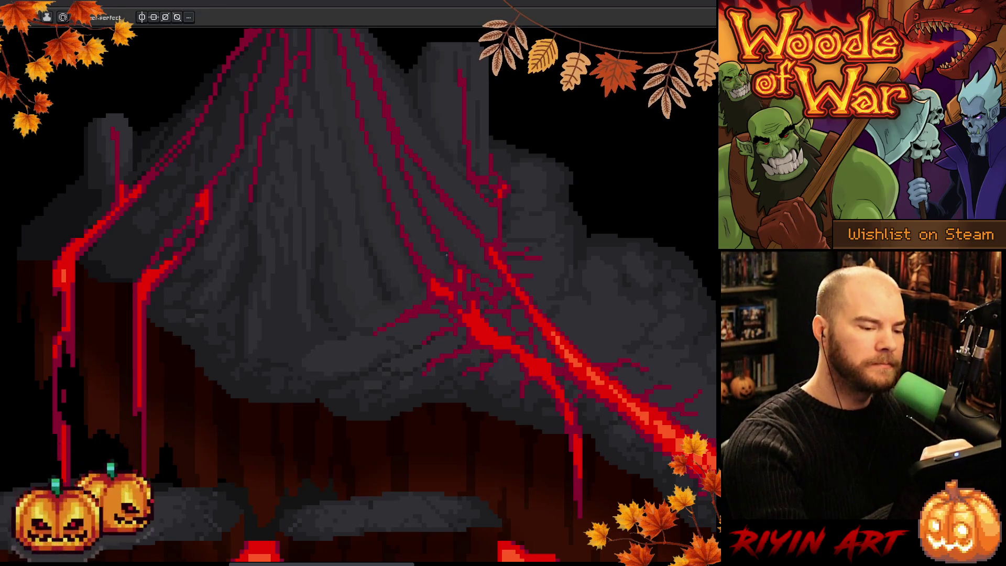
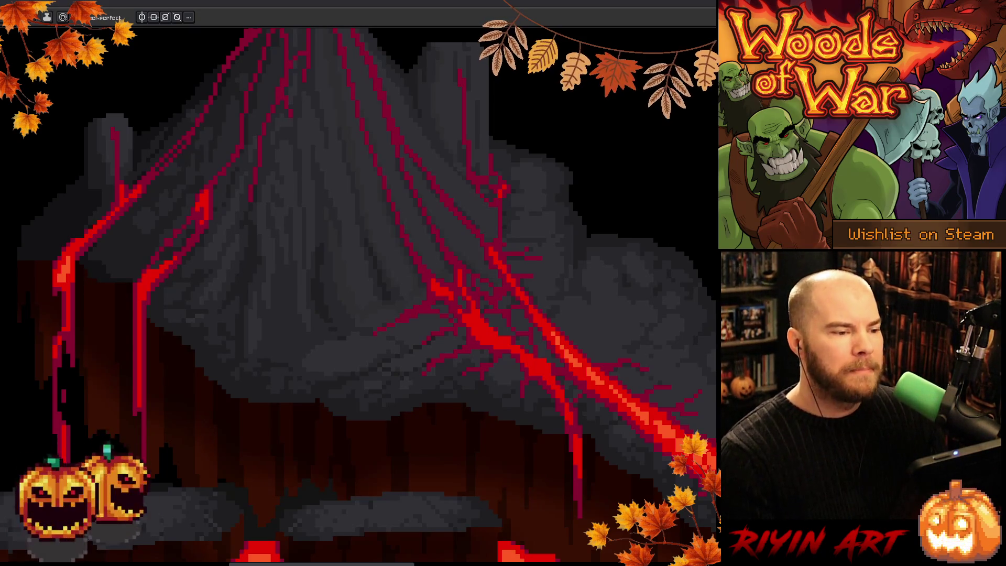
# Zoom out and pan so the skull-faced tree shows beside the volcano and lava lake.
pyautogui.scroll(-2, 391, 256)
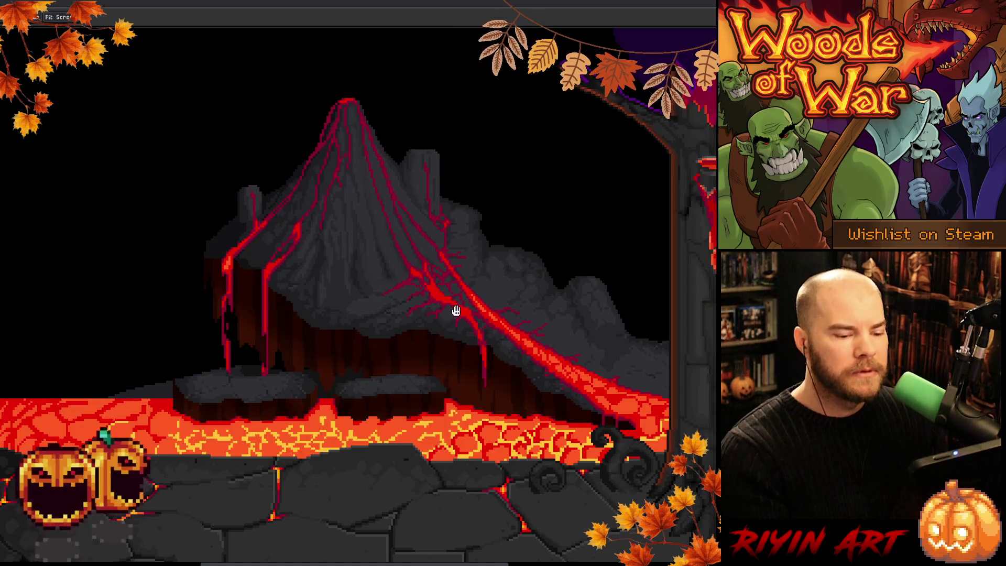
pyautogui.moveTo(456, 313); pyautogui.dragTo(377, 398)
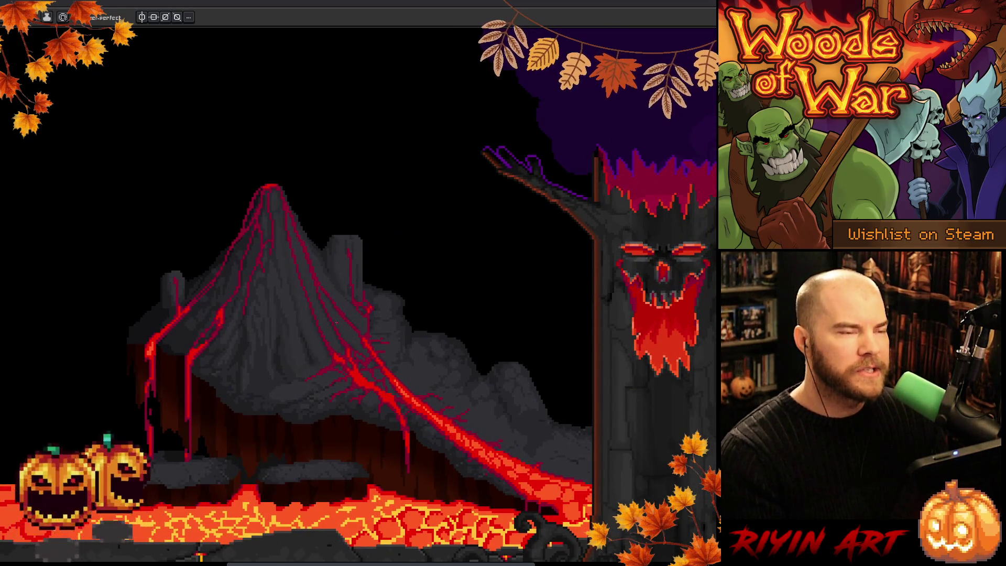
pyautogui.scroll(1, 336, 322)
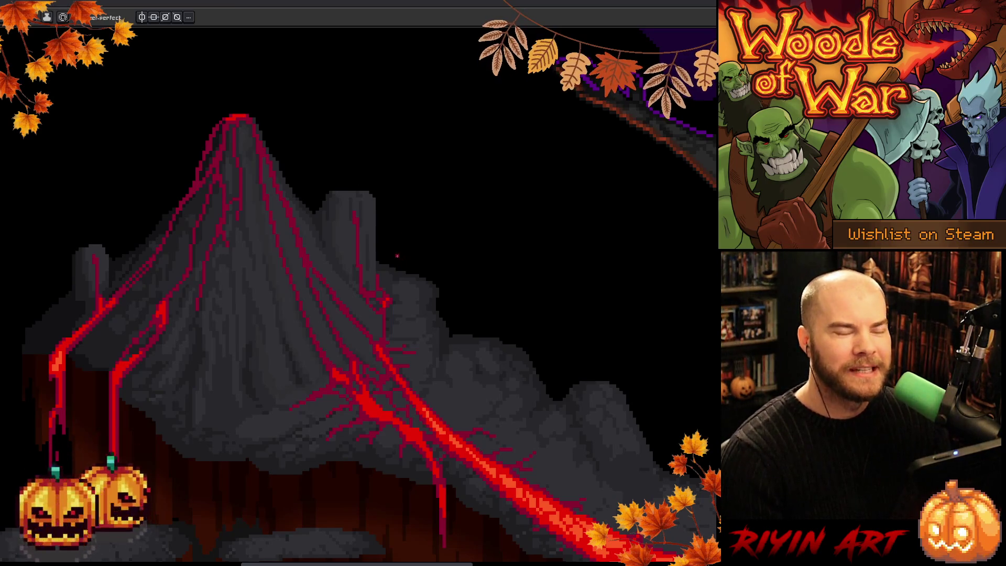
# Zoom back in on the volcano's red lava veins.
pyautogui.scroll(1, 234, 270)
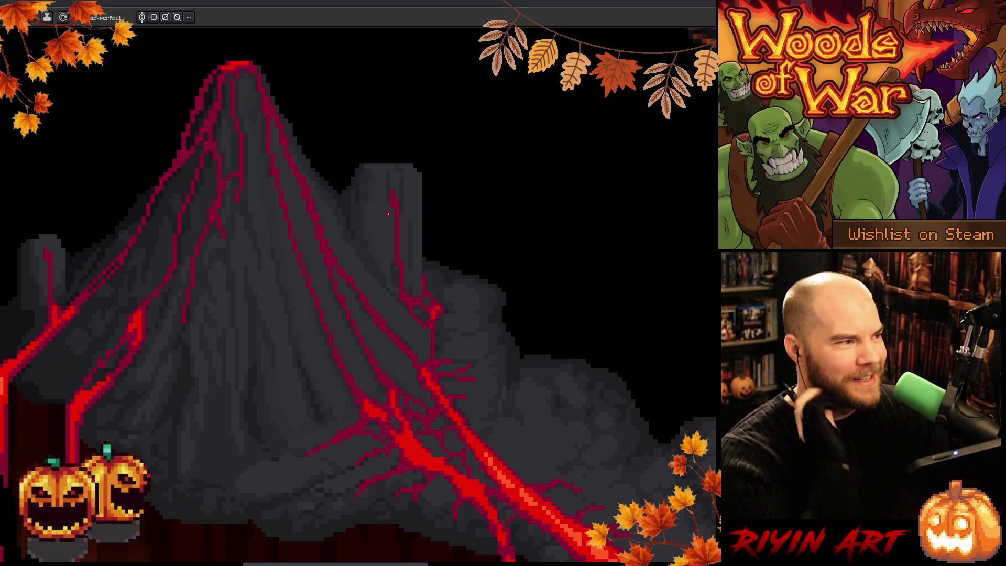
# Sample colours from the volcano artwork, then pan so the whole volcano fits in view.
pyautogui.press('i')
pyautogui.press('b')
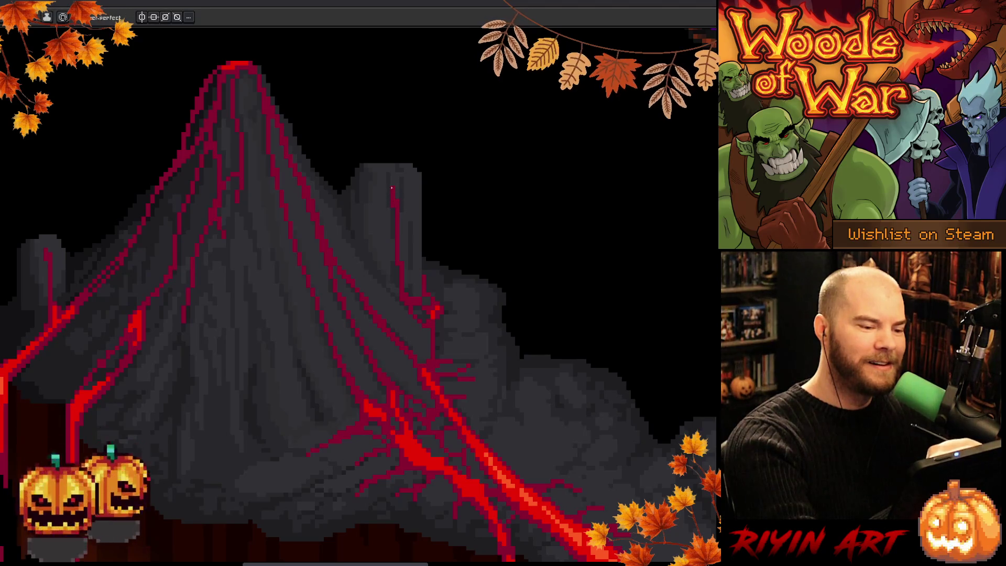
pyautogui.press('i')
pyautogui.press('b')
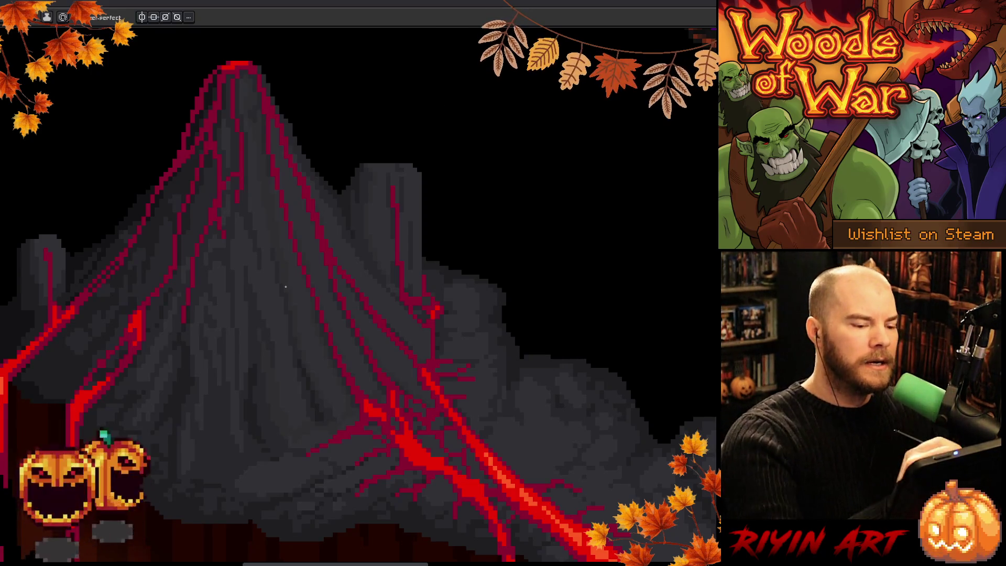
pyautogui.moveTo(411, 211); pyautogui.dragTo(494, 206)
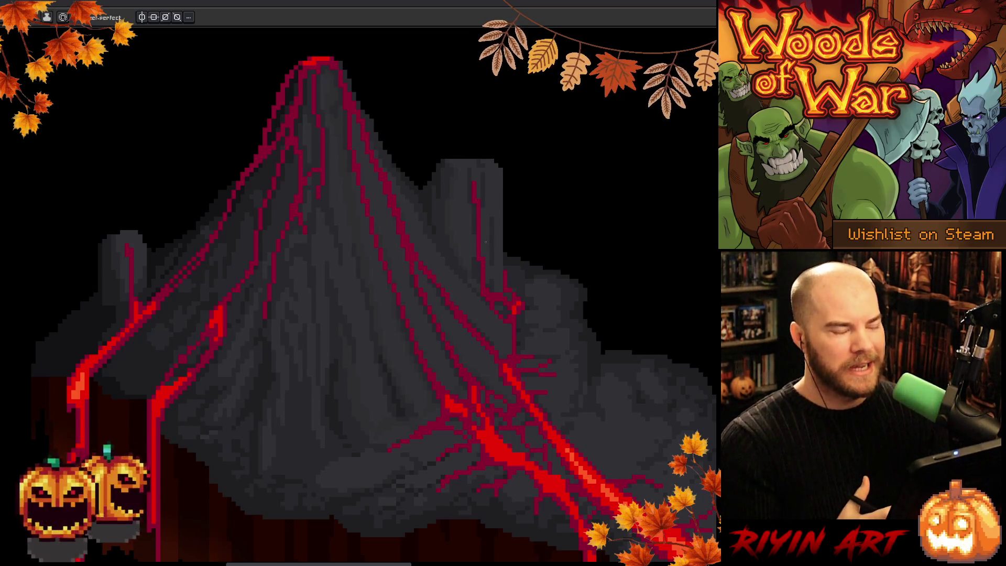
# Pick a colour from the volcano's lower slope with the Eyedropper.
pyautogui.press('i')
pyautogui.keyDown('alt'); pyautogui.click(452, 402); pyautogui.keyUp('alt')
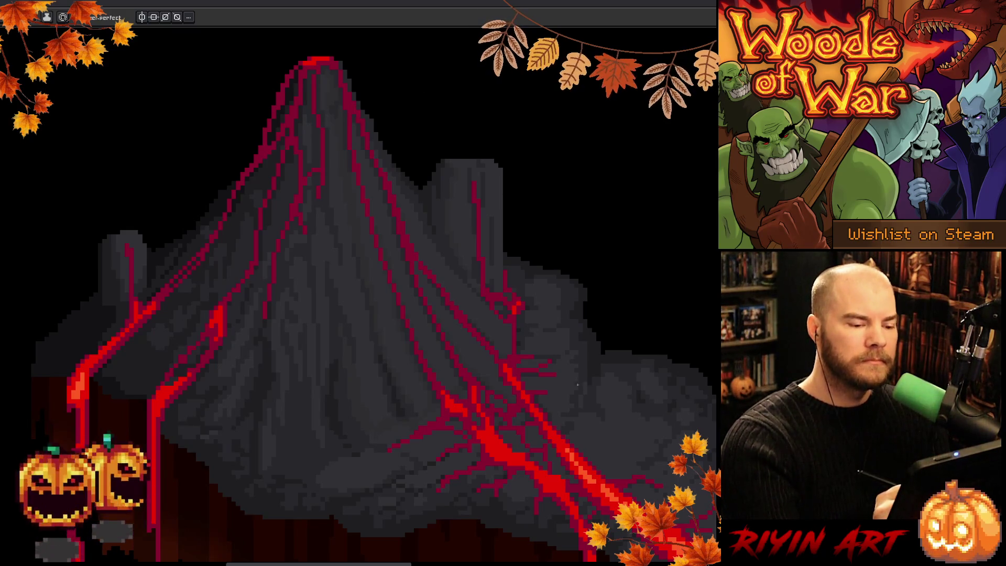
pyautogui.press('v')
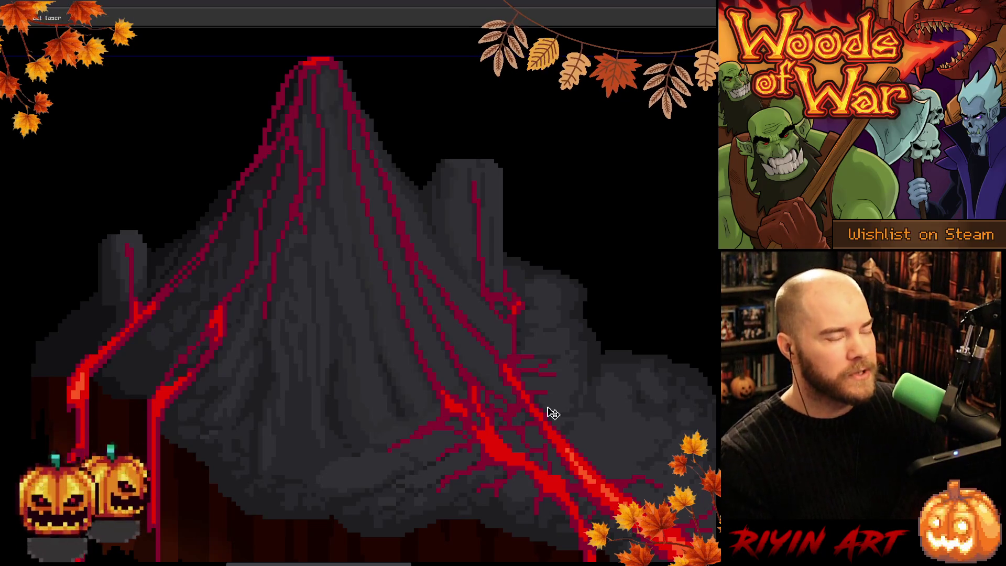
# Return to the Pencil and zoom out over the whole volcano scene.
pyautogui.press('b')
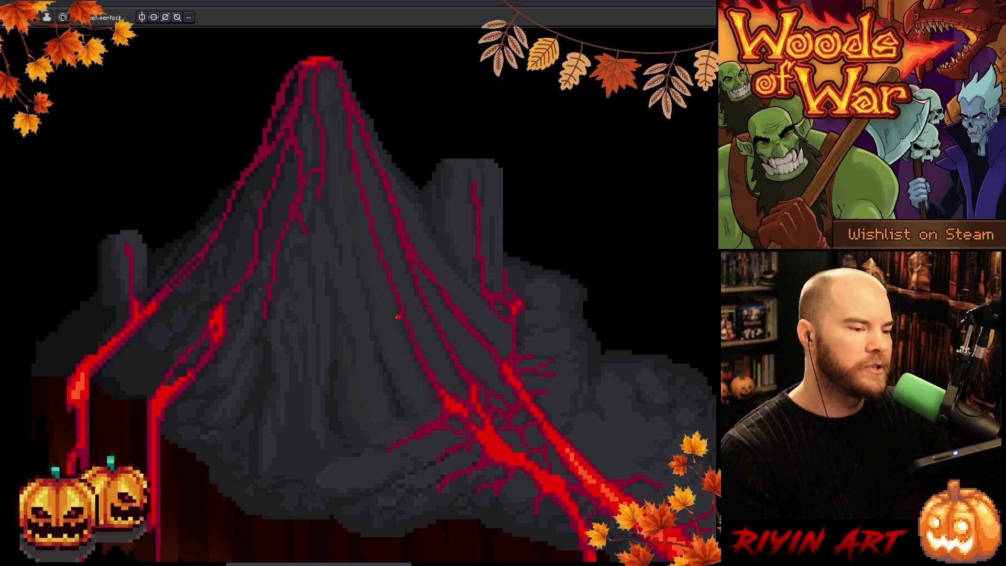
pyautogui.scroll(-2, 385, 320)
# Refit the view, sample a colour, then Magic Wand-select the dark area beside the lower lava flow.
pyautogui.press('space')
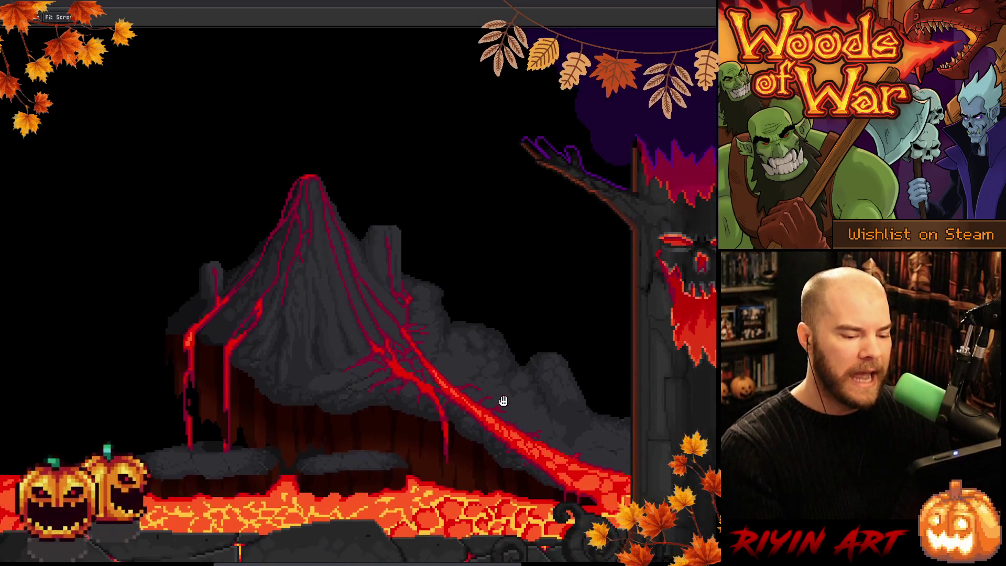
pyautogui.scroll(2, 545, 461)
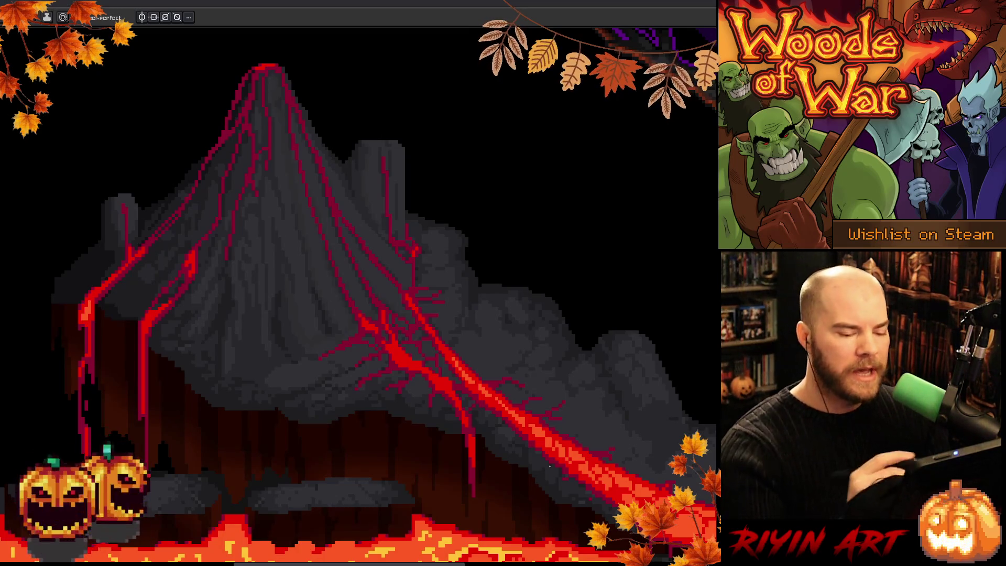
pyautogui.press('i')
pyautogui.press('b')
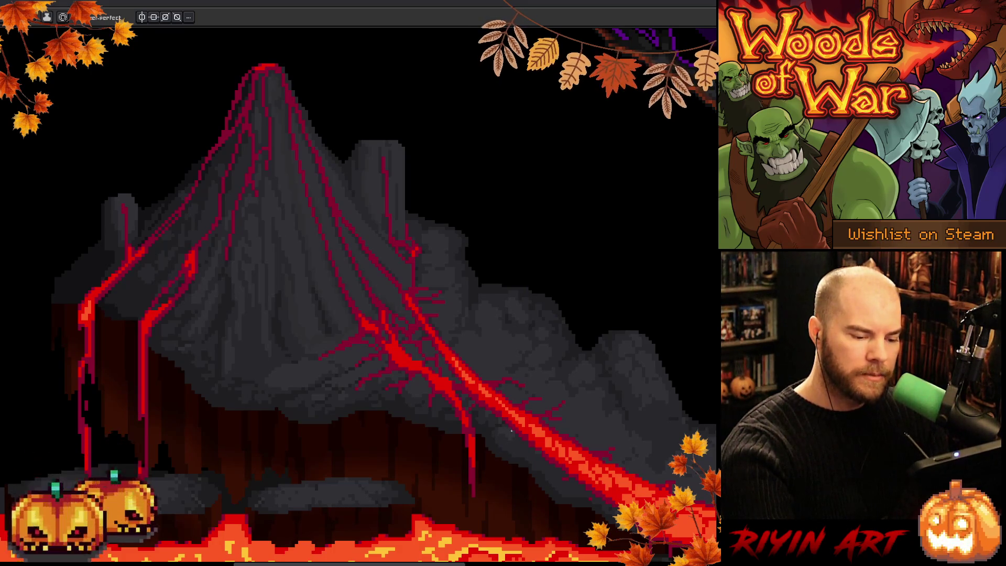
pyautogui.press('w')
pyautogui.click(514, 438)
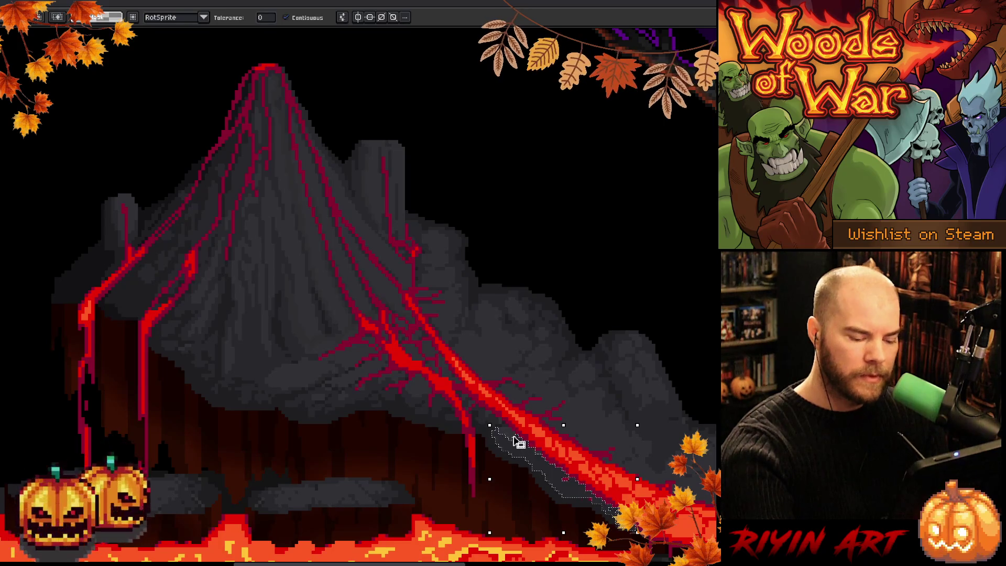
# Deselect the lava-flow area and return to the Pencil for free drawing.
pyautogui.hotkey('ctrl', 'd')
pyautogui.press('b')
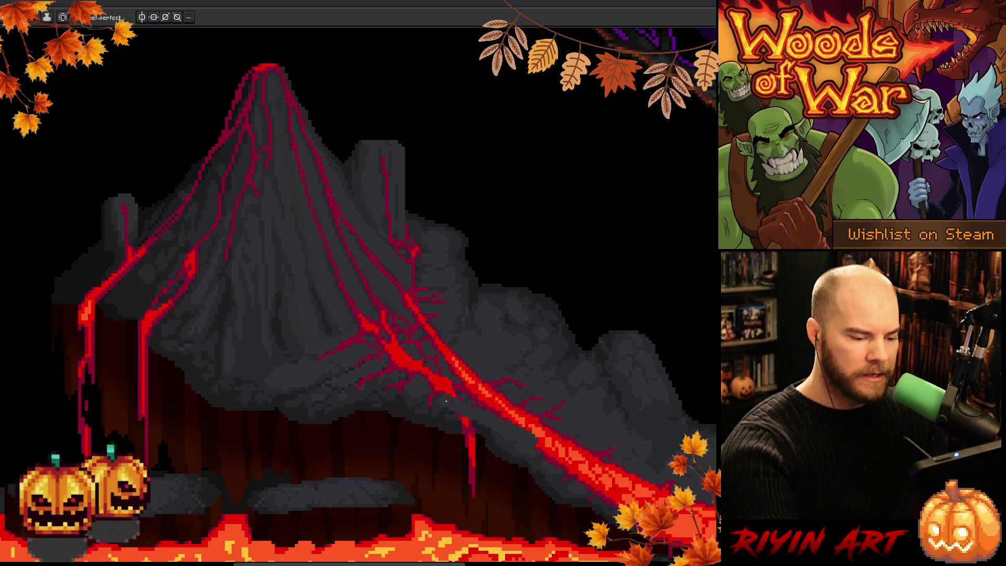
pyautogui.hotkey('shift', 'c')
pyautogui.click(440, 398)
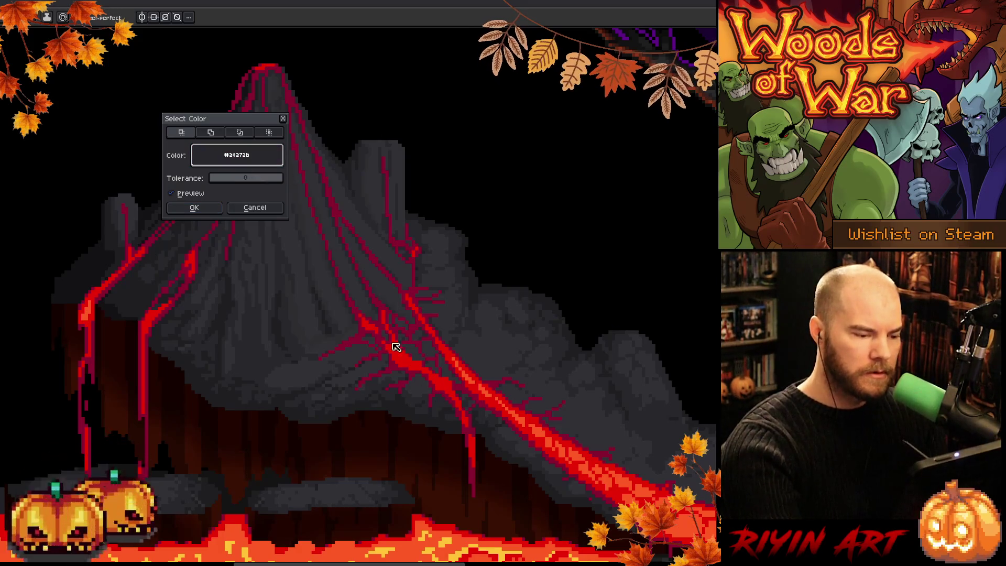
pyautogui.click(194, 208)
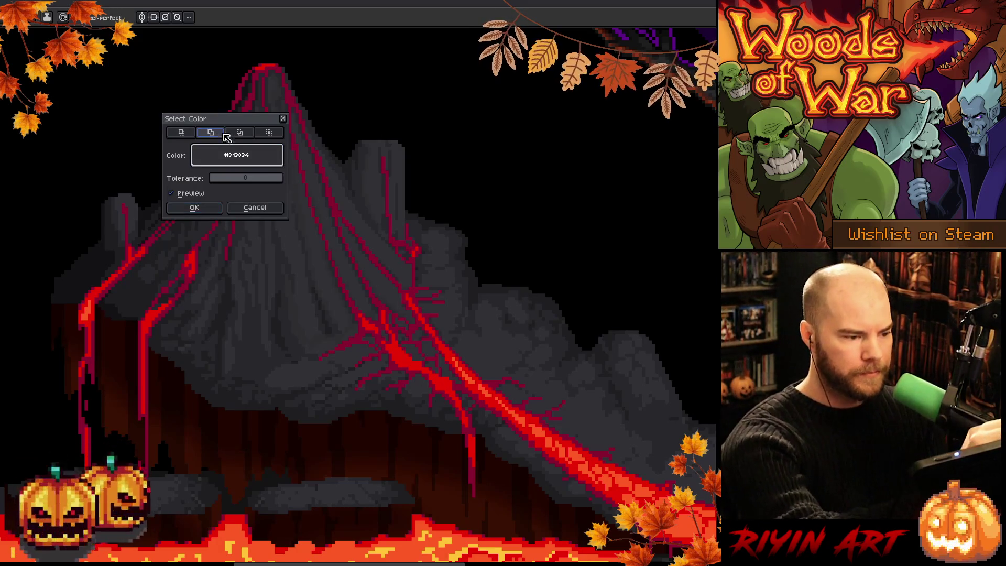
pyautogui.click(427, 419)
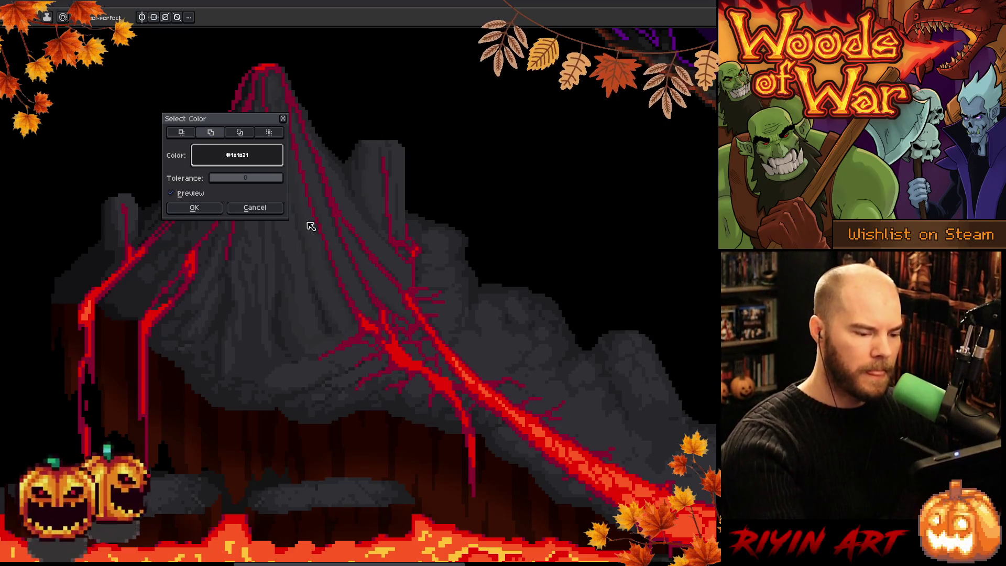
pyautogui.click(193, 207)
pyautogui.hotkey('shift', 'c')
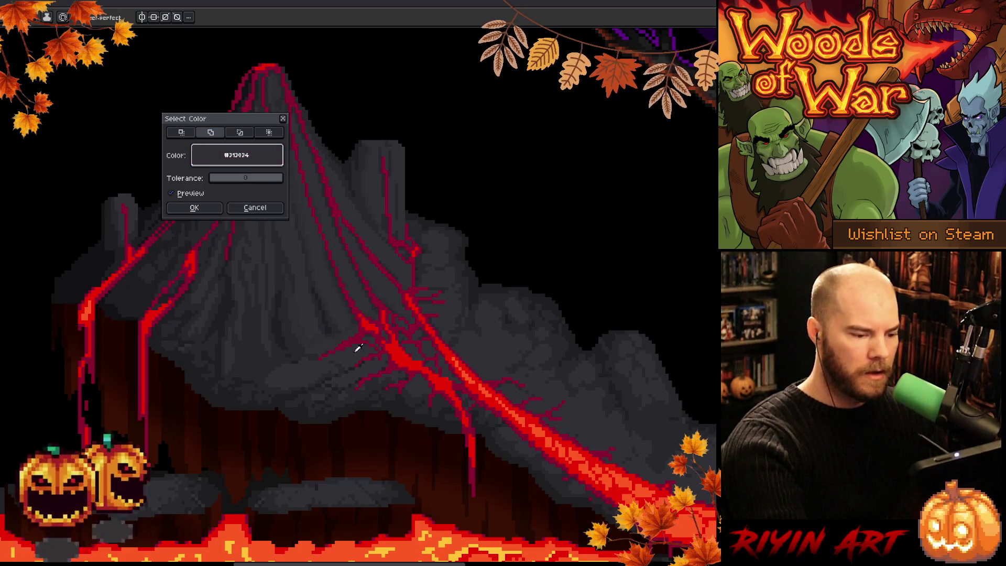
pyautogui.click(197, 207)
pyautogui.hotkey('ctrl', 'd')
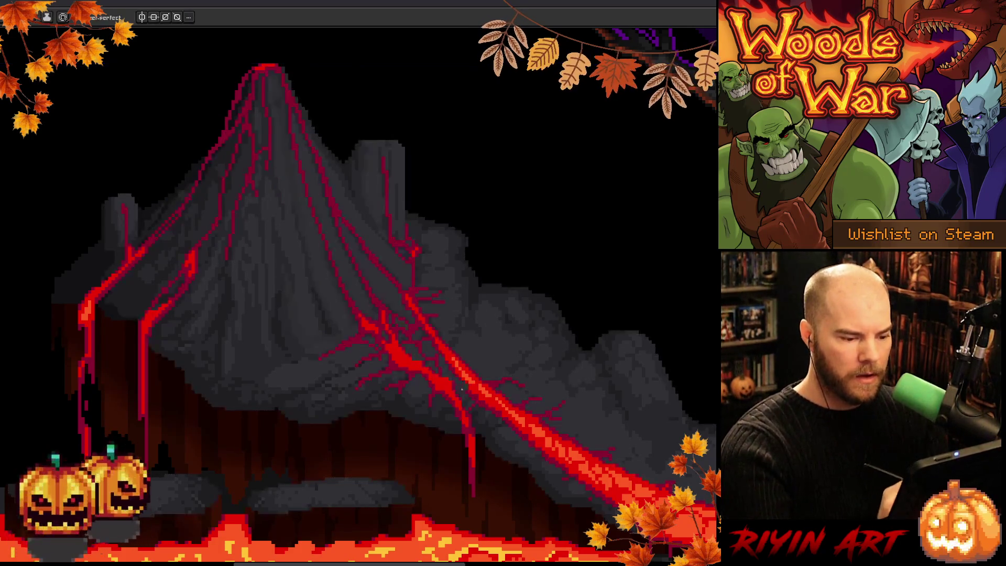
pyautogui.press('b')
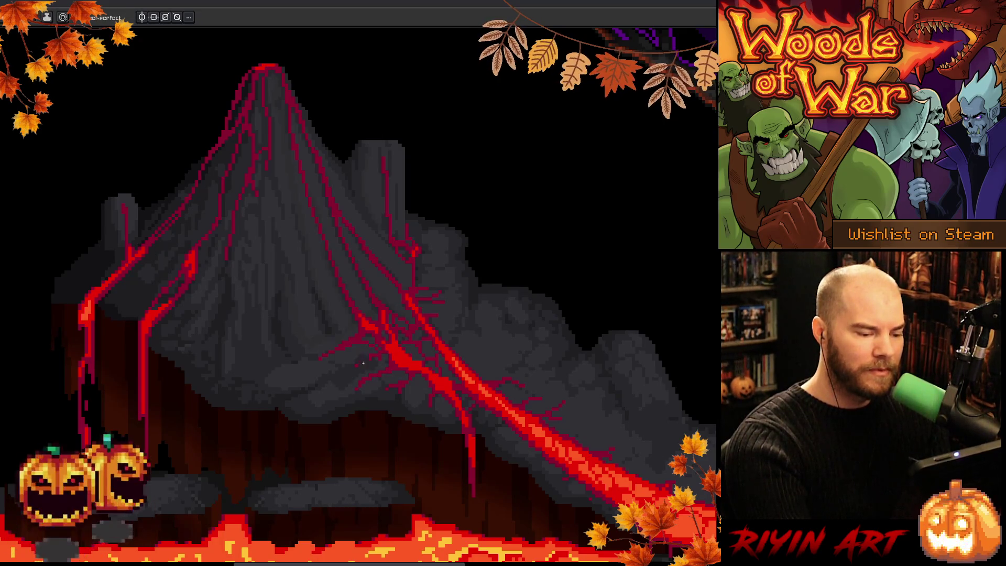
pyautogui.press('alt')
pyautogui.keyDown('alt'); pyautogui.click(390, 359); pyautogui.keyUp('alt')
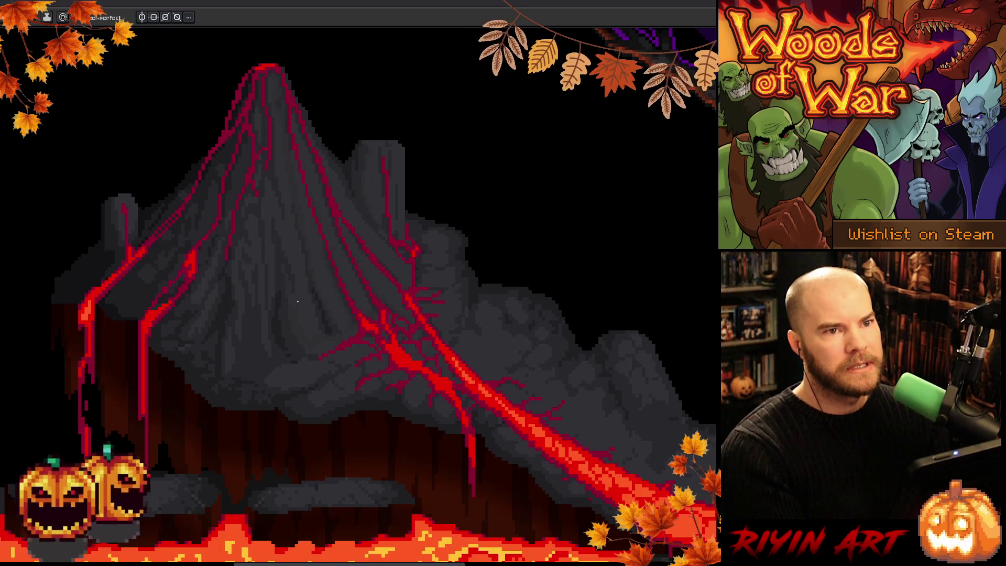
pyautogui.press('i')
pyautogui.keyDown('alt'); pyautogui.click(301, 351); pyautogui.keyUp('alt')
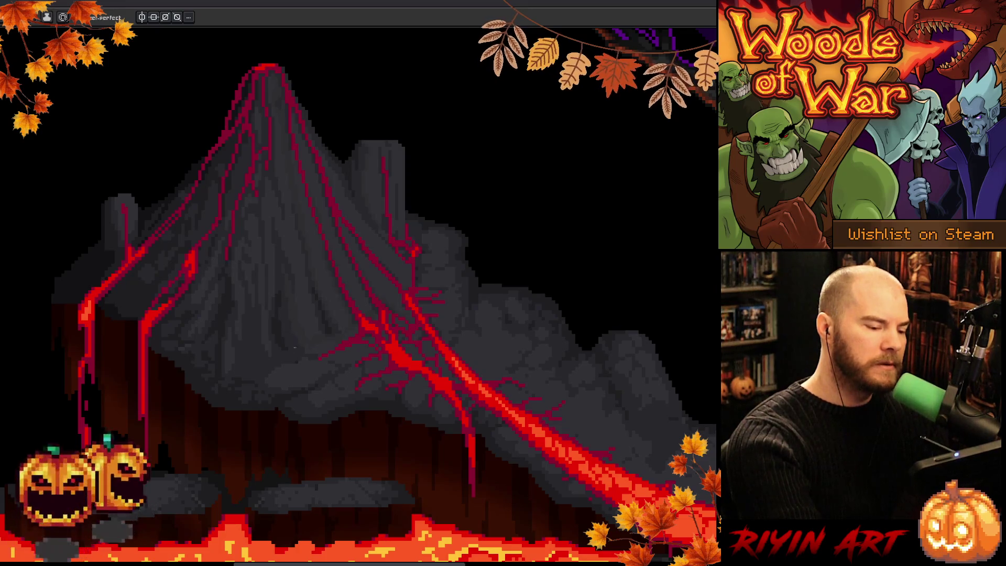
pyautogui.keyDown('alt'); pyautogui.click(285, 339); pyautogui.keyUp('alt')
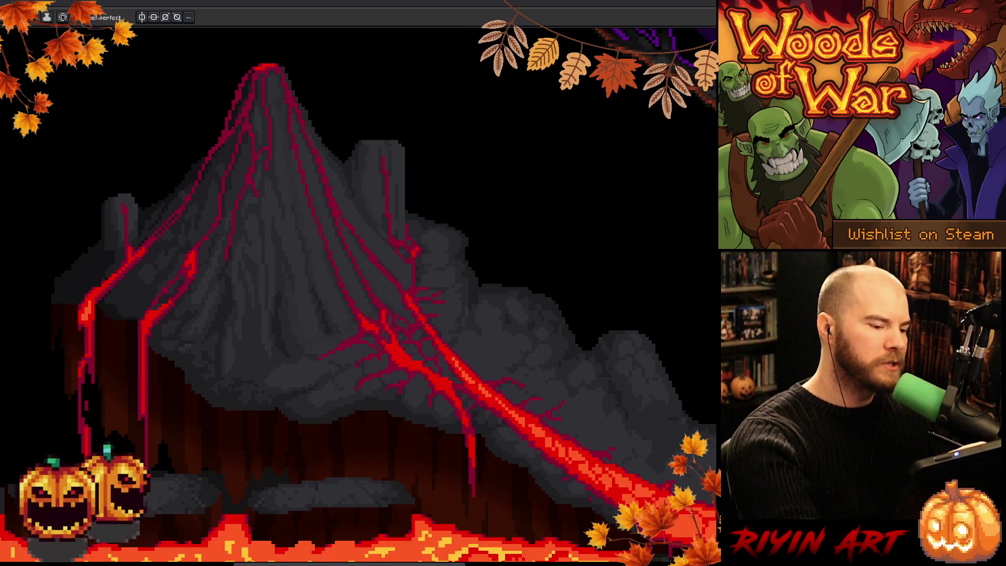
pyautogui.press('i')
# Sample a colour from the volcano rock and return to the Pencil.
pyautogui.keyDown('alt'); pyautogui.click(262, 249); pyautogui.keyUp('alt')
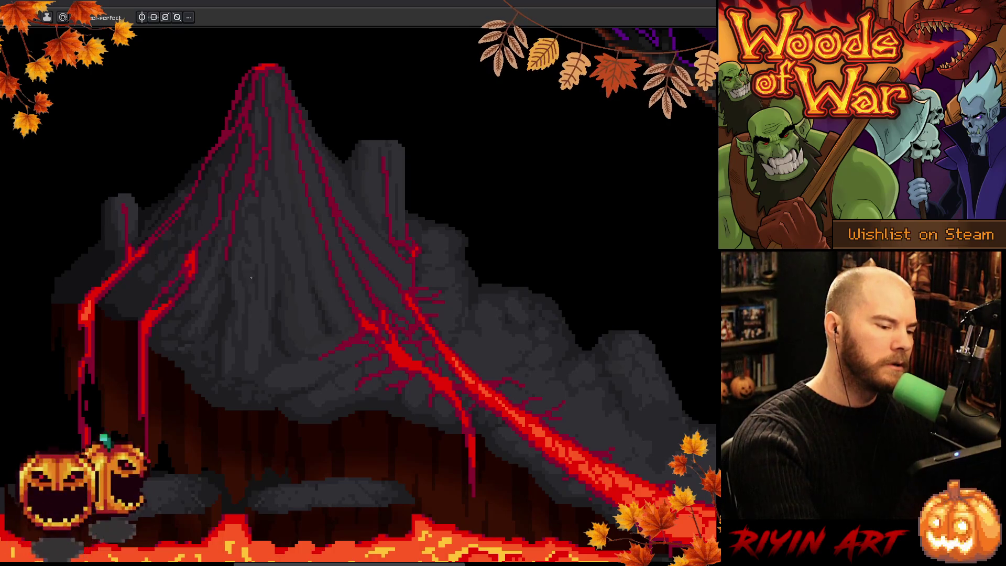
pyautogui.press('i')
pyautogui.press('b')
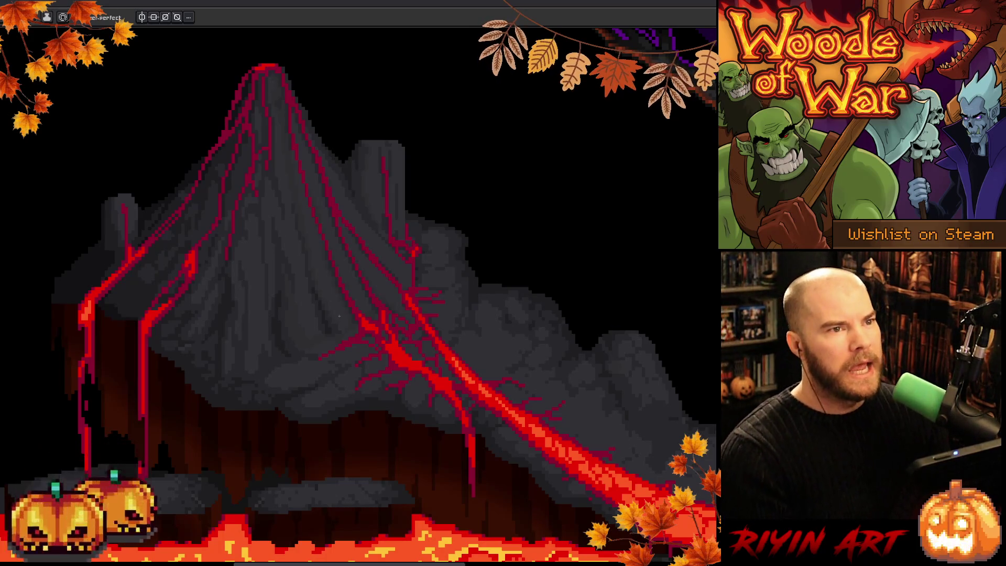
# Save the volcano artwork and pan the view toward the right side of the scene.
pyautogui.hotkey('ctrl', 's')
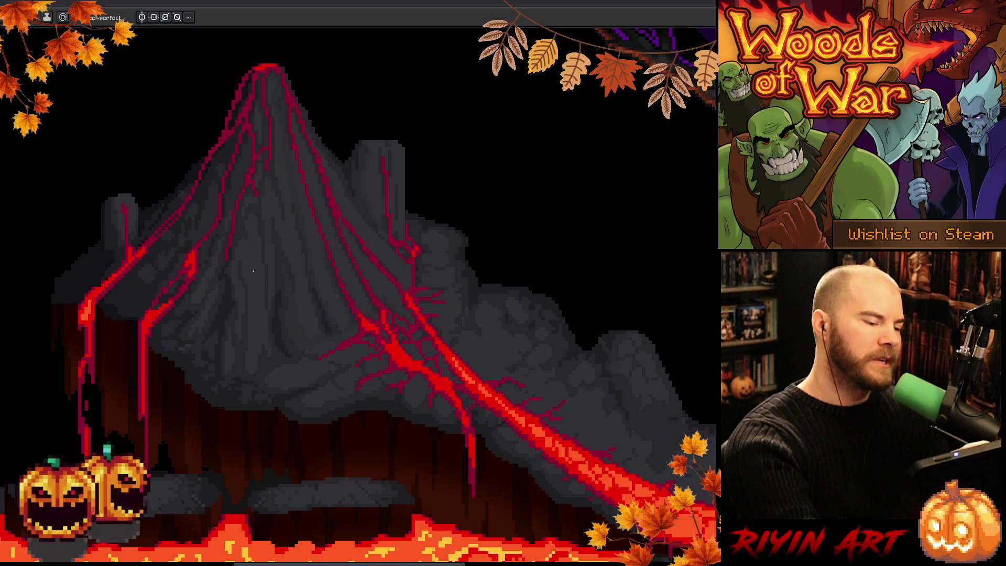
pyautogui.press('v')
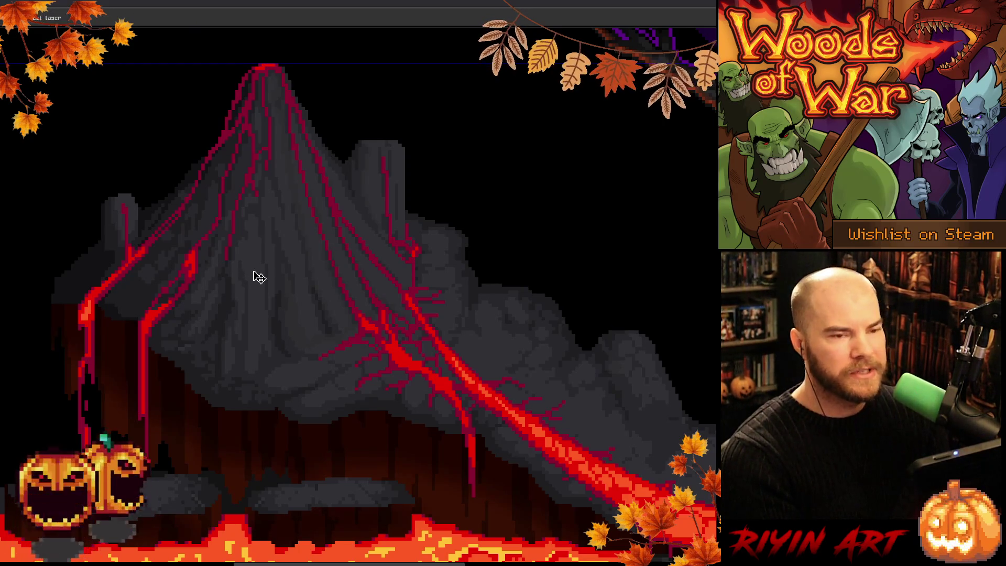
pyautogui.hotkey('ctrl', 's')
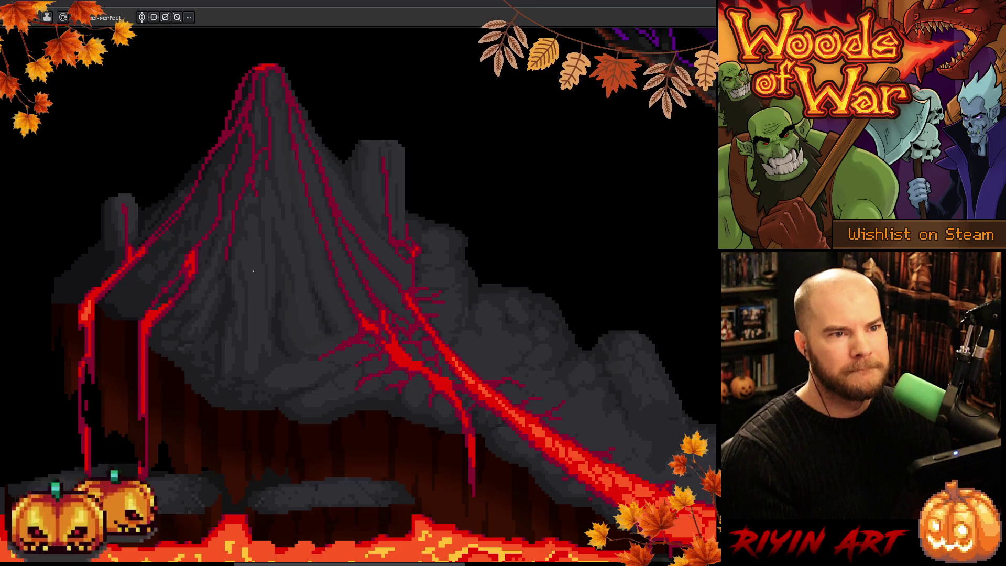
pyautogui.moveTo(689, 412); pyautogui.dragTo(574, 390)
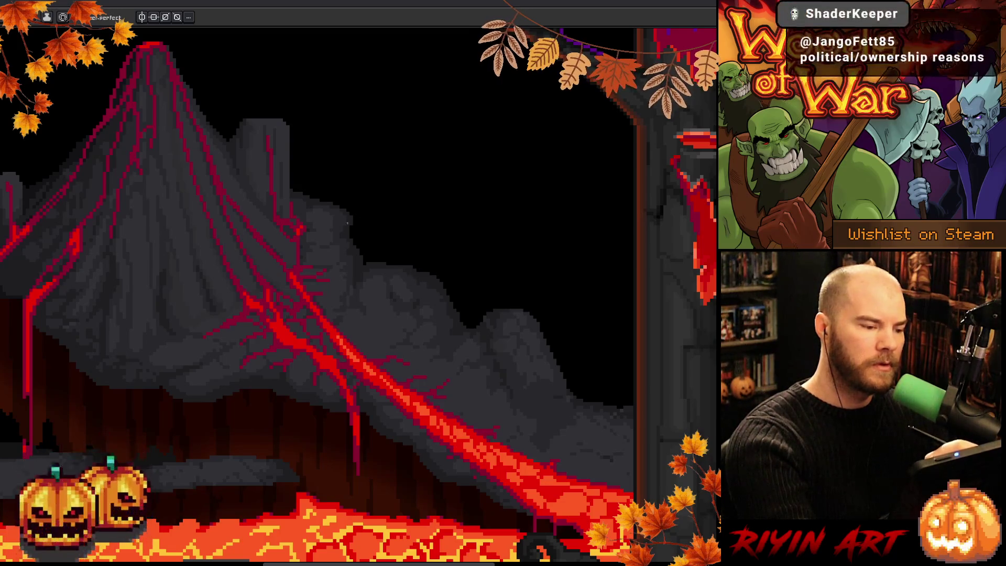
pyautogui.press('i')
pyautogui.press('b')
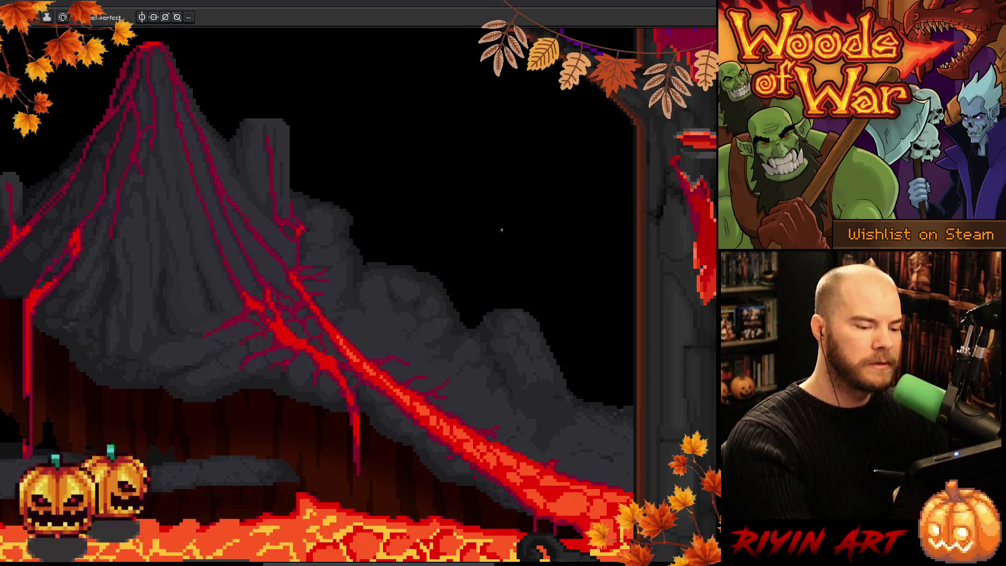
pyautogui.press('i')
pyautogui.keyDown('alt'); pyautogui.click(442, 332); pyautogui.keyUp('alt')
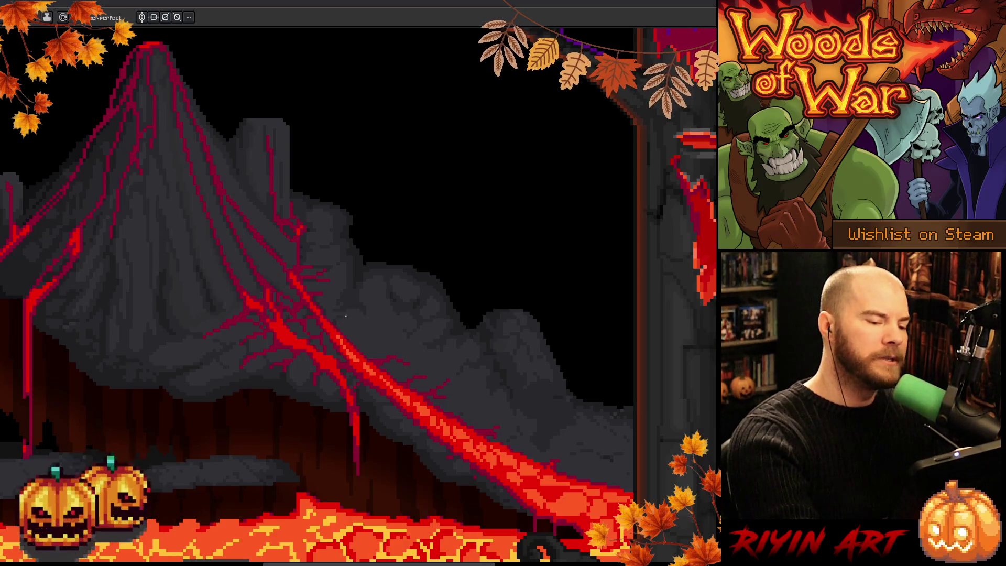
pyautogui.press('i')
pyautogui.press('b')
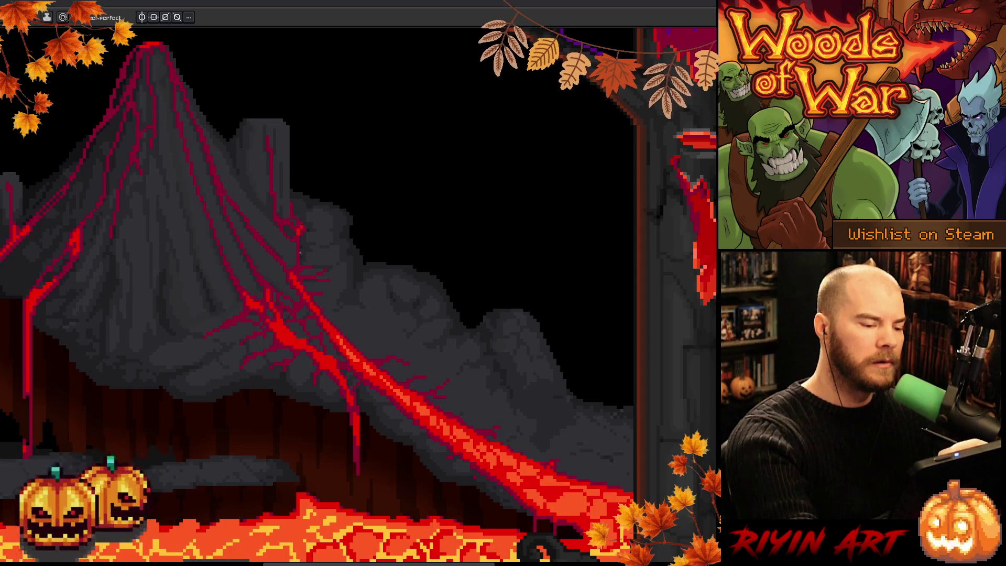
pyautogui.press('i')
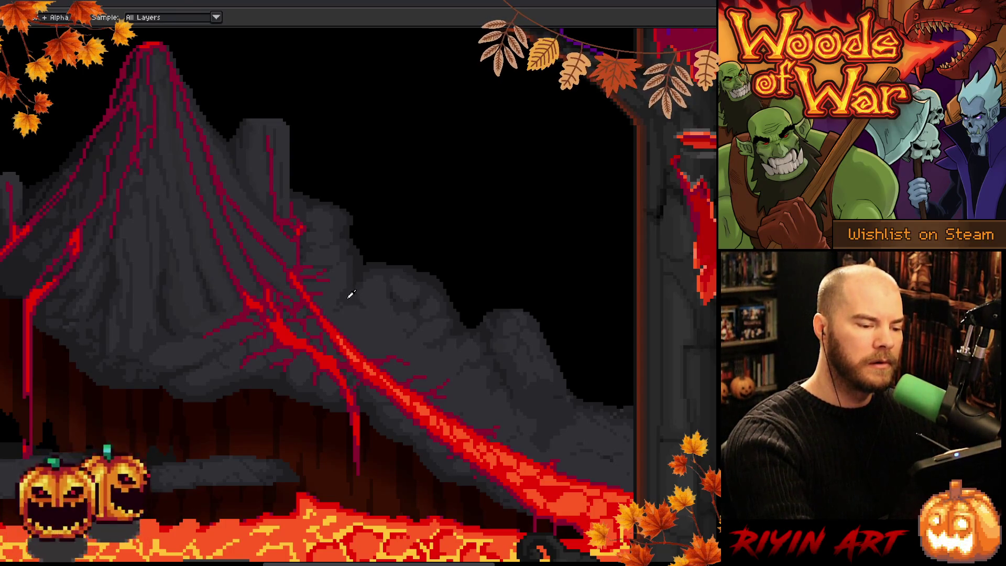
# Save the volcano and lava lake scene, then pan toward the tree's skull face.
pyautogui.press('b')
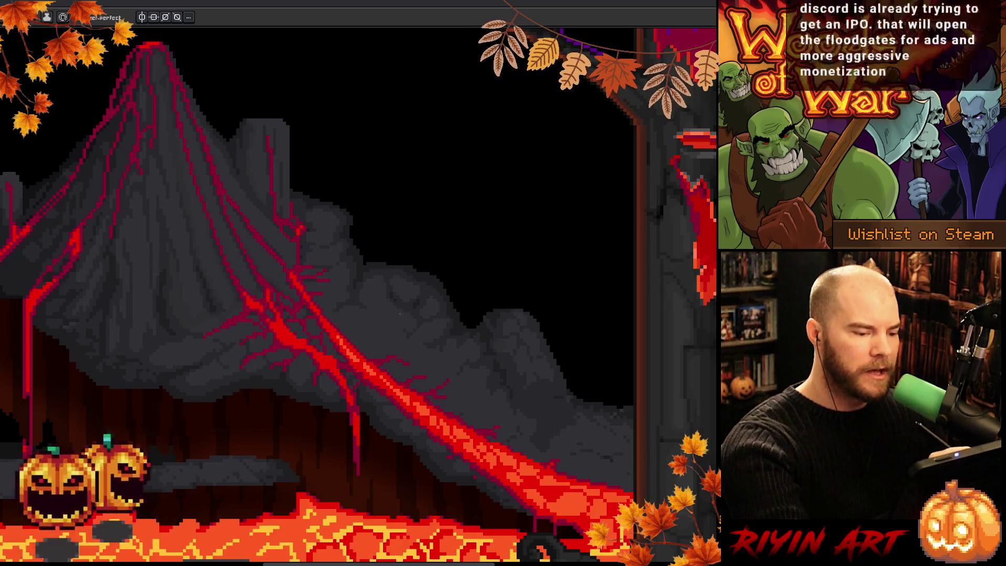
pyautogui.hotkey('ctrl', 's')
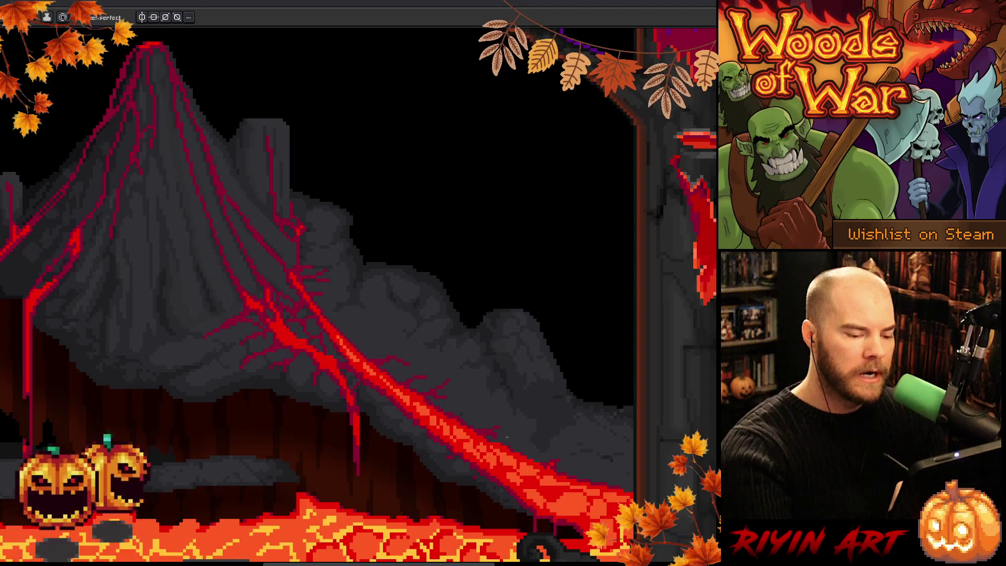
pyautogui.moveTo(508, 435)
pyautogui.mouseDown()
pyautogui.moveTo(489, 411)
pyautogui.moveTo(421, 392)
pyautogui.mouseUp()
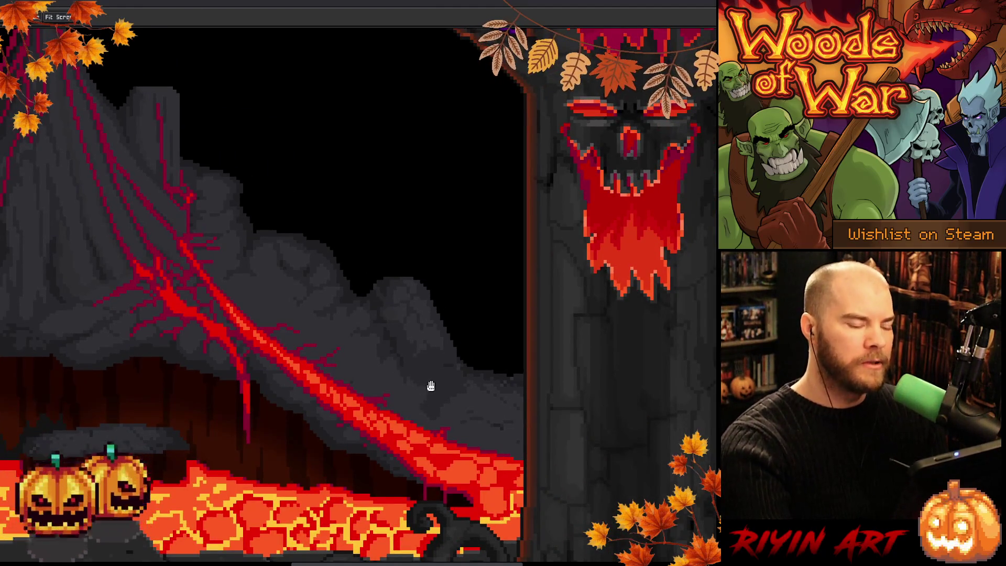
# Pan left onto the skull-faced tree and zoom in on its glowing face.
pyautogui.press('b')
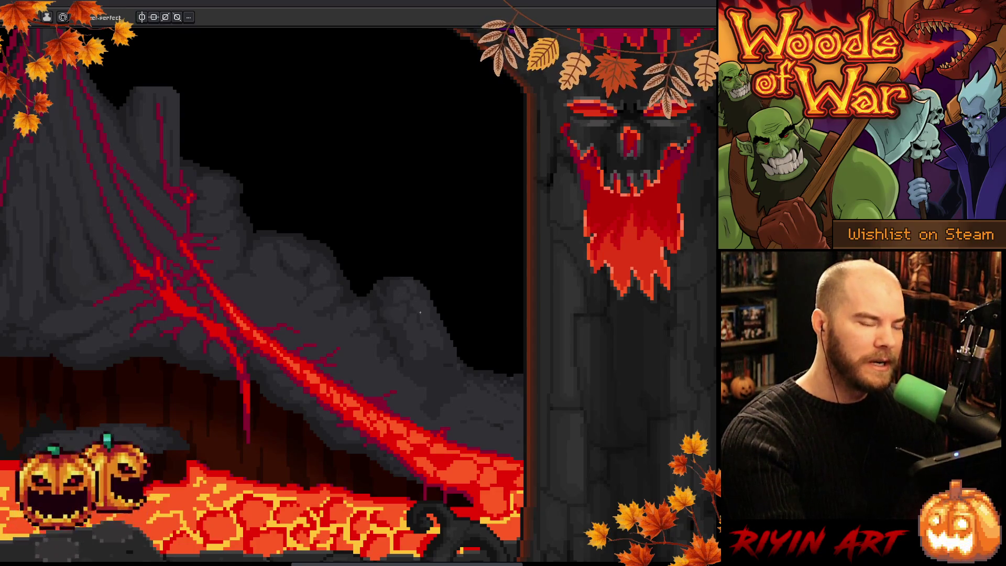
pyautogui.moveTo(426, 343); pyautogui.dragTo(393, 352)
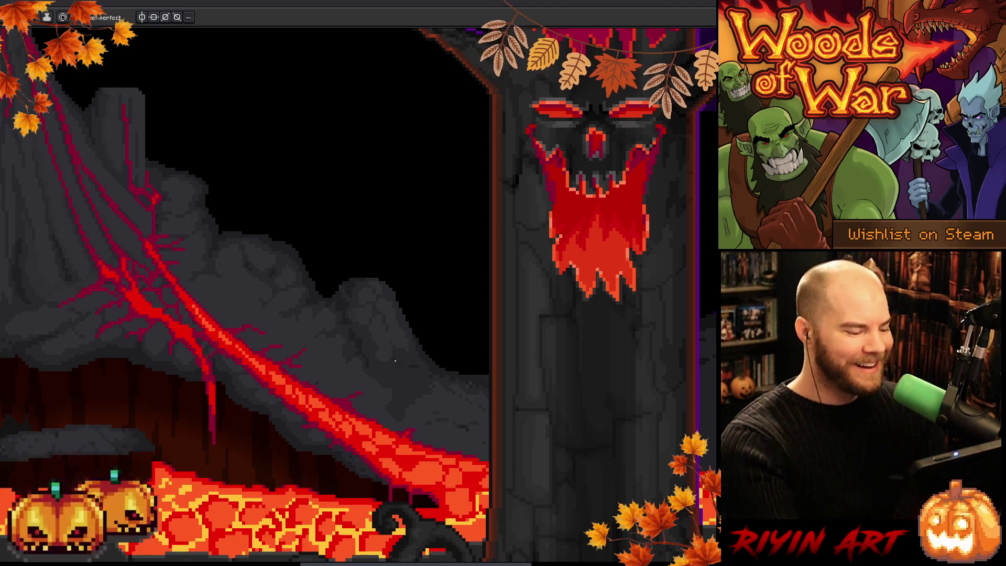
pyautogui.moveTo(398, 313); pyautogui.dragTo(365, 311)
pyautogui.press('b')
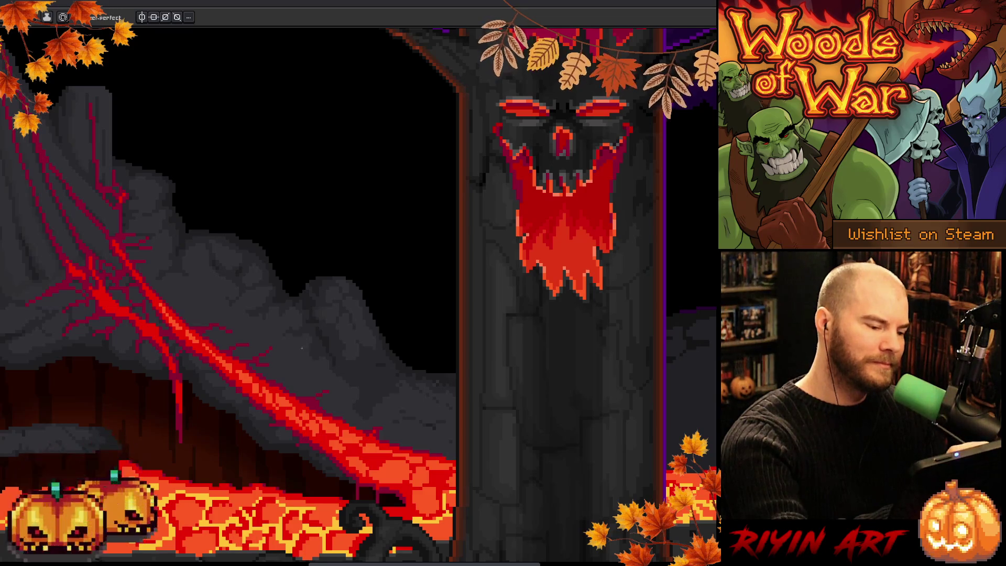
pyautogui.scroll(2, 220, 268)
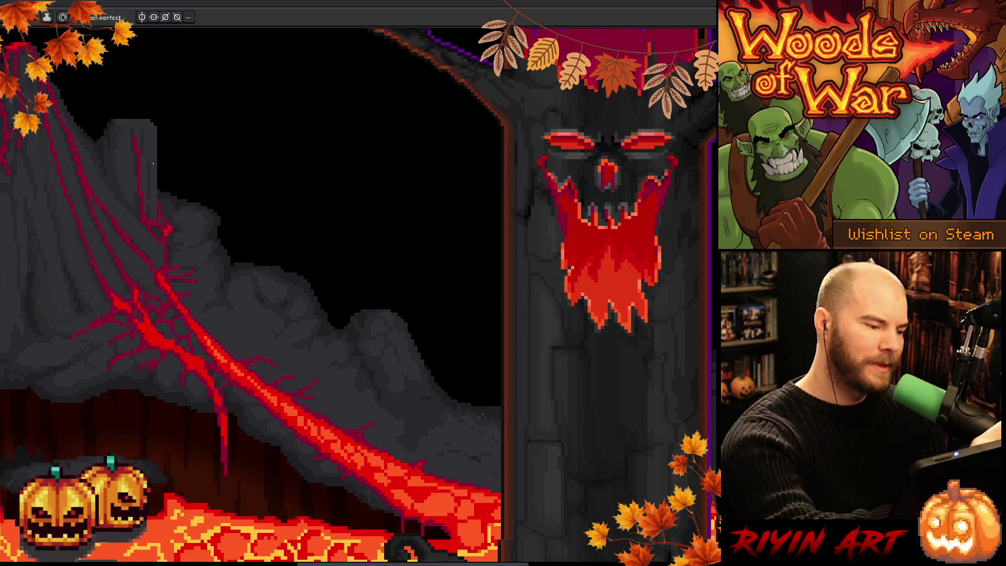